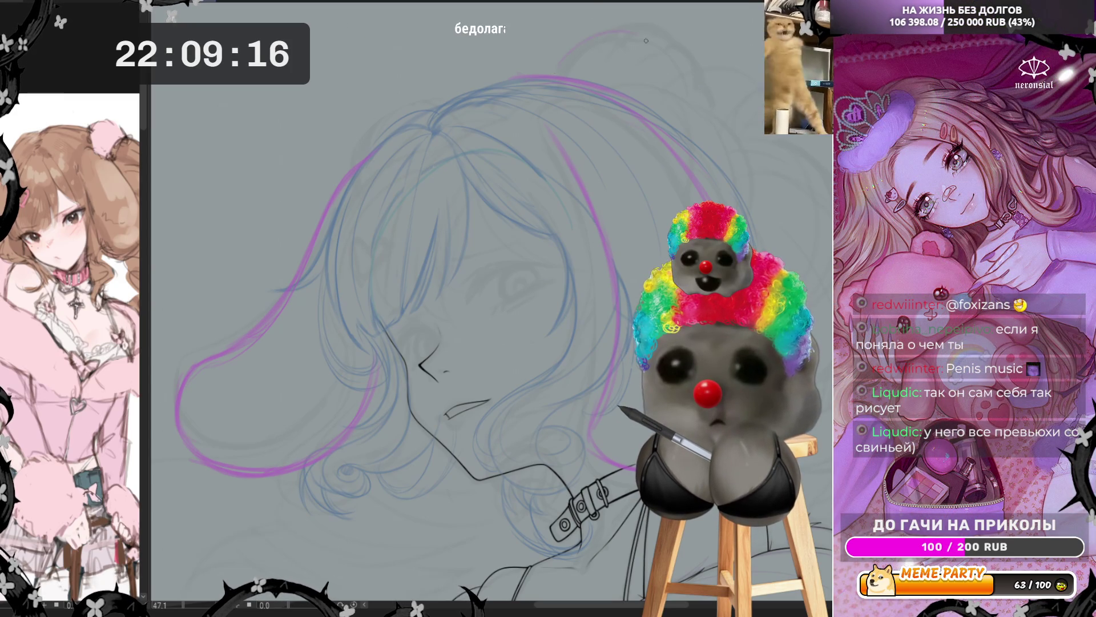
# Sketch the bun's top arc and redraw the pink curve across the head's top-left.
pyautogui.moveTo(551, 73)
pyautogui.mouseDown()
pyautogui.moveTo(628, 16)
pyautogui.moveTo(661, 115)
pyautogui.mouseUp()
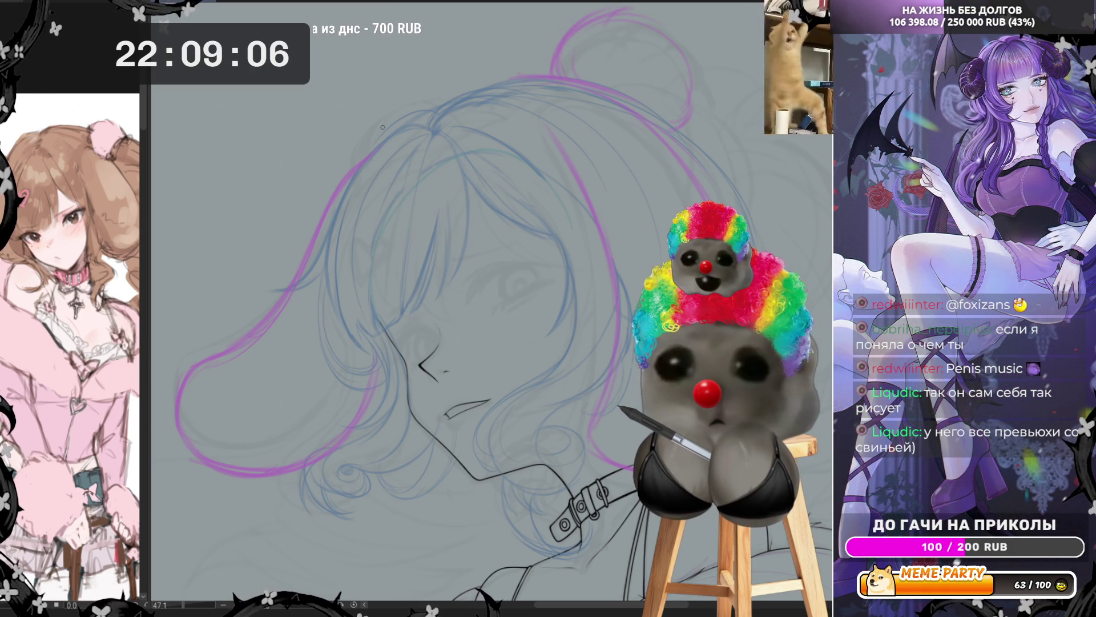
pyautogui.moveTo(353, 166); pyautogui.dragTo(377, 93)
pyautogui.hotkey('ctrl', 'z')
pyautogui.moveTo(351, 166)
pyautogui.mouseDown()
pyautogui.moveTo(382, 106)
pyautogui.moveTo(452, 104)
pyautogui.mouseUp()
pyautogui.hotkey('ctrl', 'z')
pyautogui.hotkey('ctrl', 'z')
pyautogui.moveTo(347, 147)
pyautogui.mouseDown()
pyautogui.moveTo(393, 110)
pyautogui.moveTo(434, 111)
pyautogui.mouseUp()
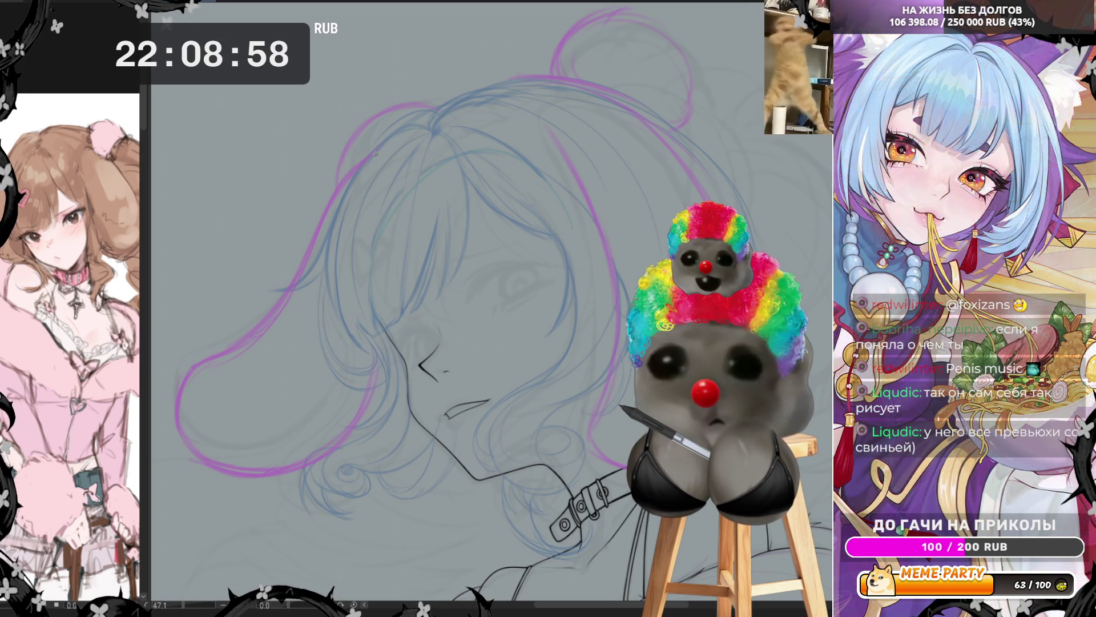
# Mirror the canvas to check proportions, then sketch the left side of the hair bun.
pyautogui.press('h')
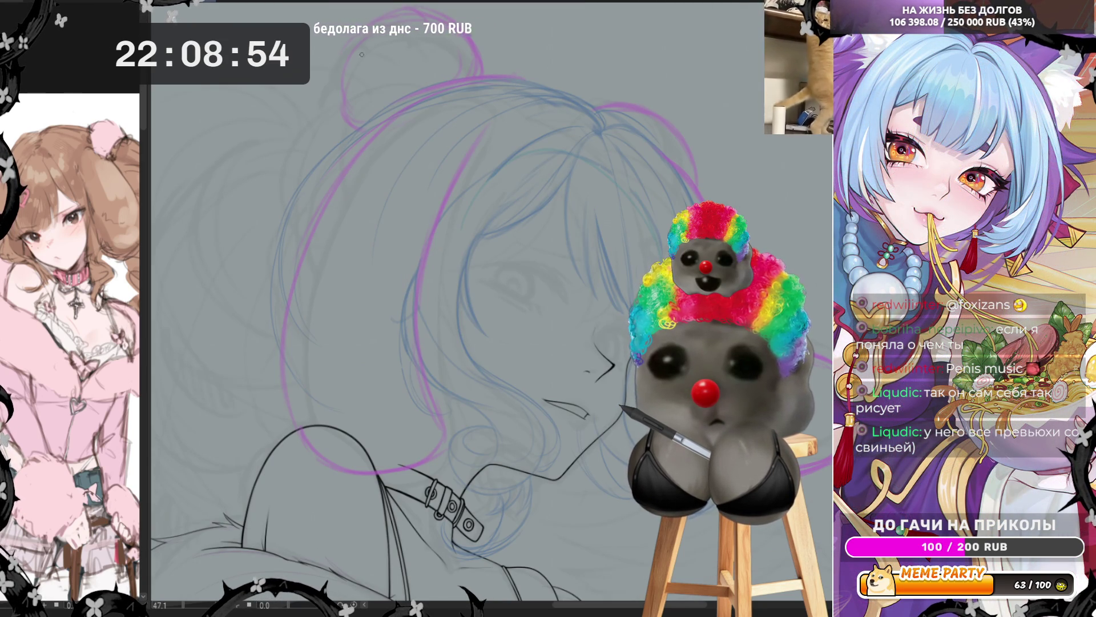
pyautogui.moveTo(356, 34); pyautogui.dragTo(337, 127)
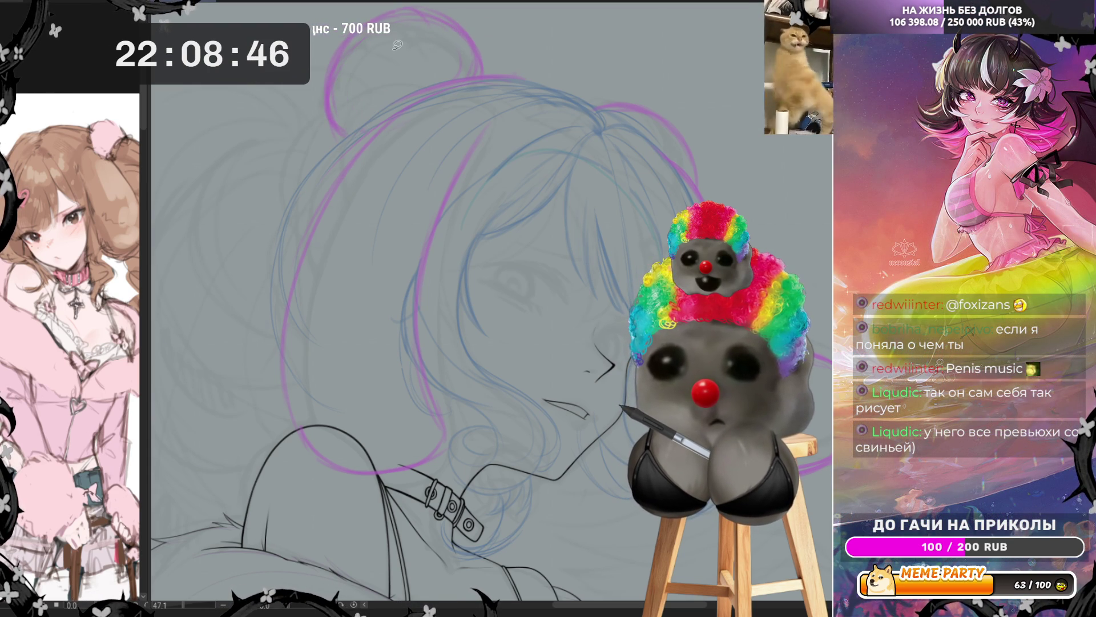
pyautogui.moveTo(341, 132); pyautogui.dragTo(331, 83)
pyautogui.hotkey('ctrl', 'z')
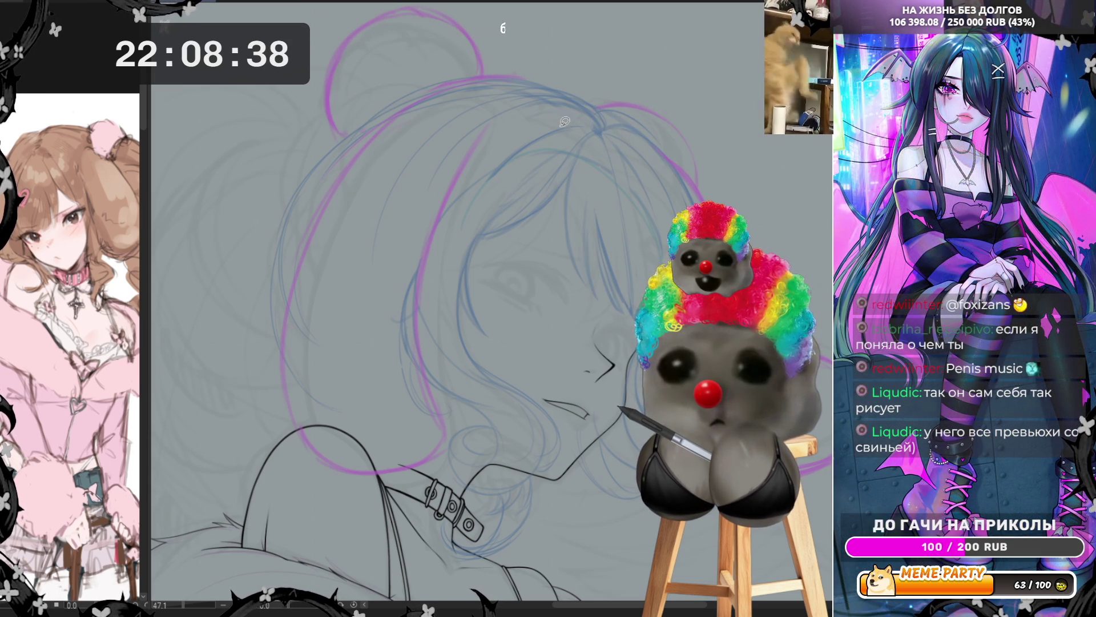
pyautogui.scroll(-3, 574, 74)
pyautogui.scroll(2, 590, 70)
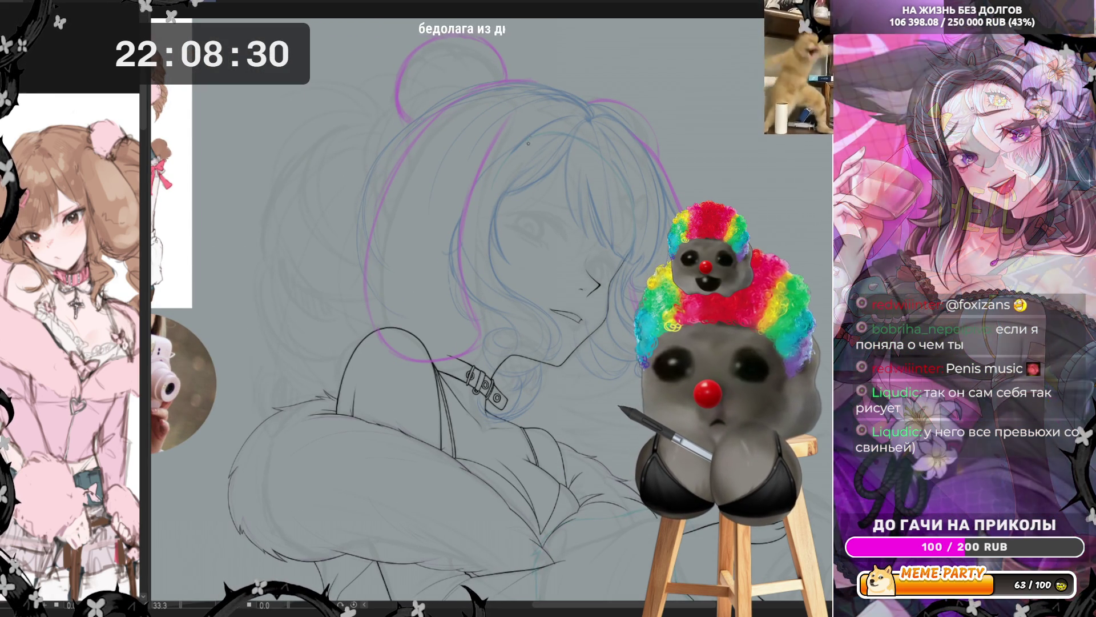
# Rotate the view, select the pink heart on the hair and distort its left corners inward.
pyautogui.press('-')
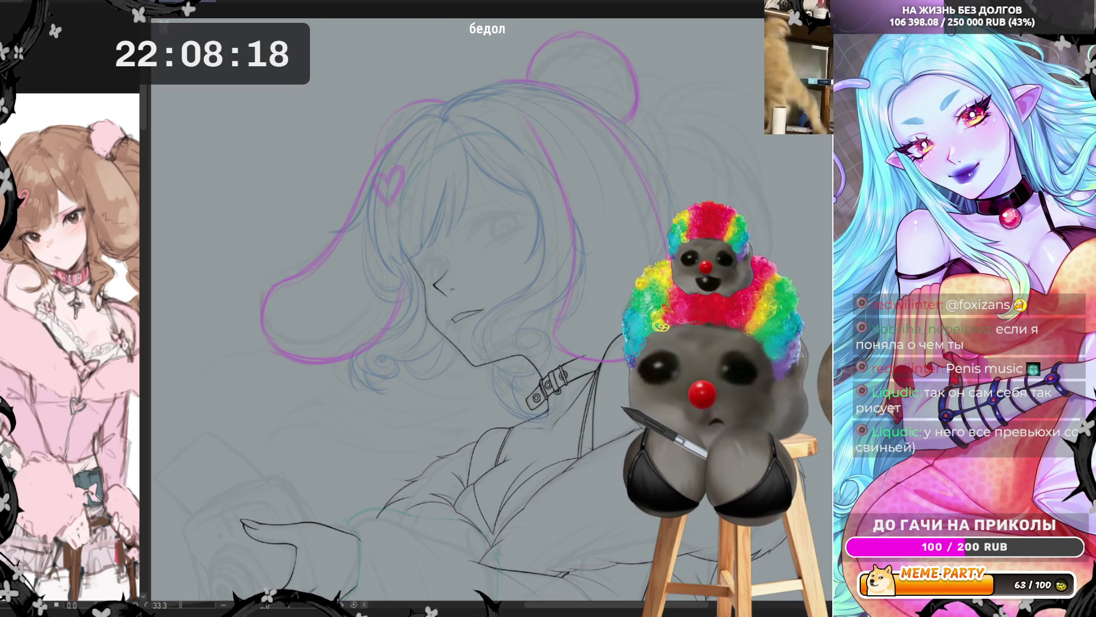
pyautogui.moveTo(379, 165)
pyautogui.mouseDown()
pyautogui.moveTo(410, 177)
pyautogui.moveTo(380, 217)
pyautogui.mouseUp()
pyautogui.hotkey('ctrl', 't')
pyautogui.moveTo(368, 159); pyautogui.dragTo(369, 166)
pyautogui.moveTo(368, 226)
pyautogui.mouseDown()
pyautogui.moveTo(374, 195)
pyautogui.moveTo(401, 199)
pyautogui.moveTo(390, 214)
pyautogui.mouseUp()
# Nudge the heart's top-left corner right, apply the transform and deselect.
pyautogui.moveTo(375, 170); pyautogui.dragTo(378, 169)
pyautogui.click(368, 244)
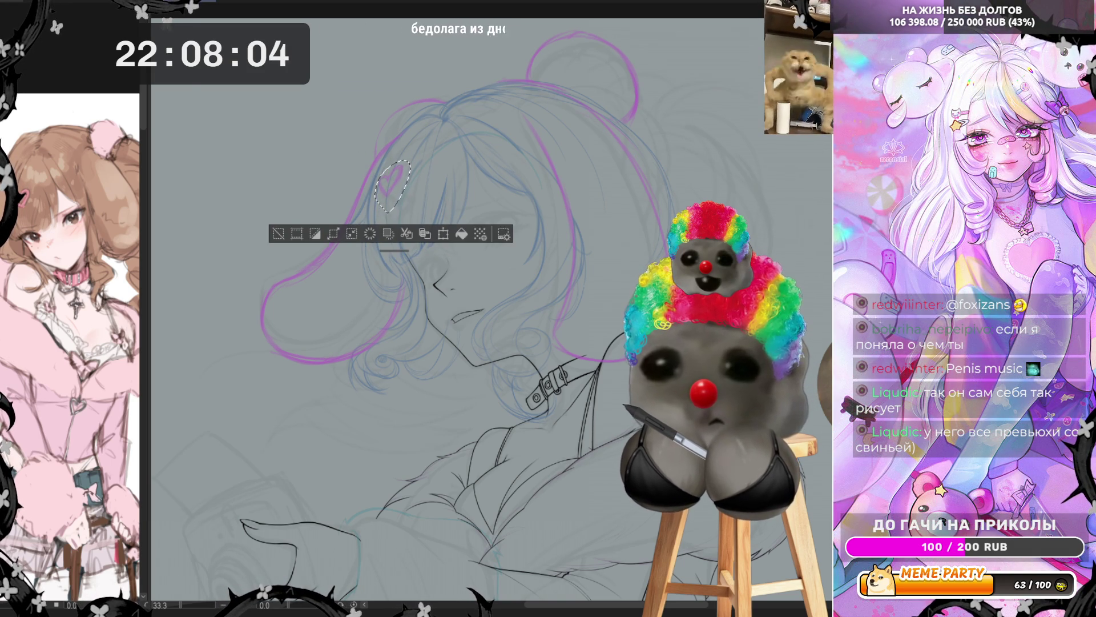
pyautogui.hotkey('ctrl', 'd')
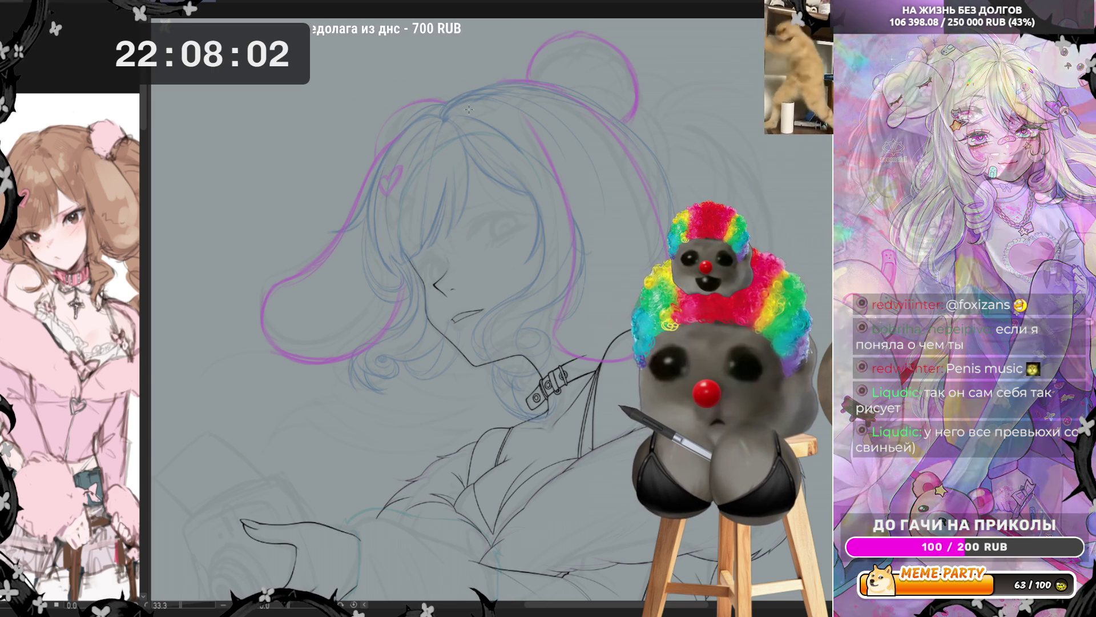
pyautogui.scroll(-2, 467, 109)
pyautogui.scroll(1, 467, 109)
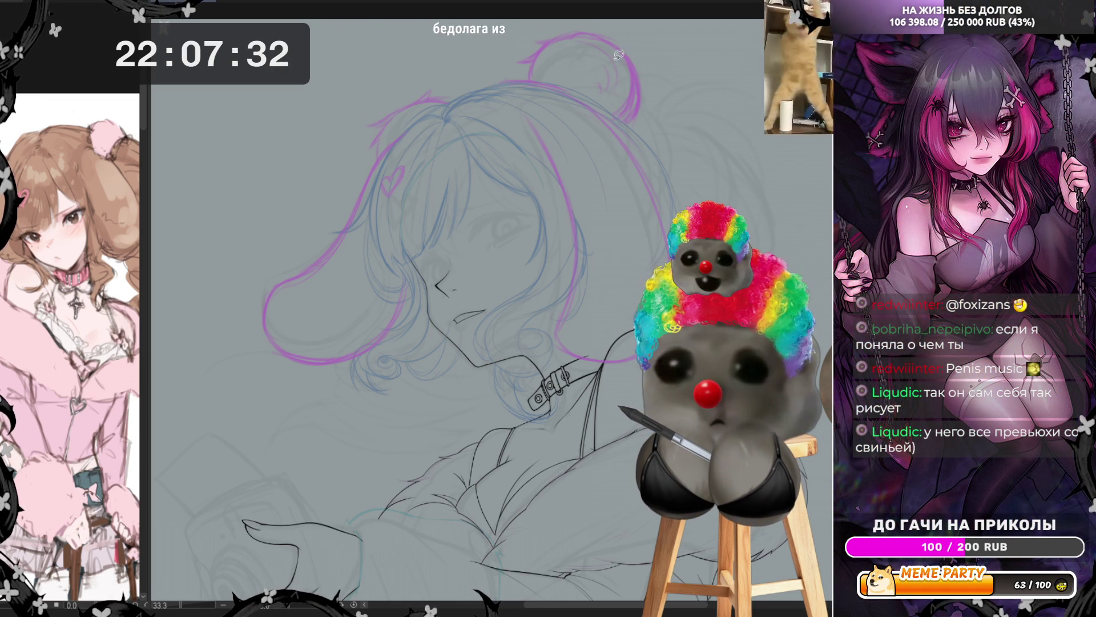
# Reshape the pink outline along the bun's right side.
pyautogui.moveTo(624, 46); pyautogui.dragTo(642, 107)
pyautogui.hotkey('ctrl', 'z')
pyautogui.hotkey('ctrl', 'z')
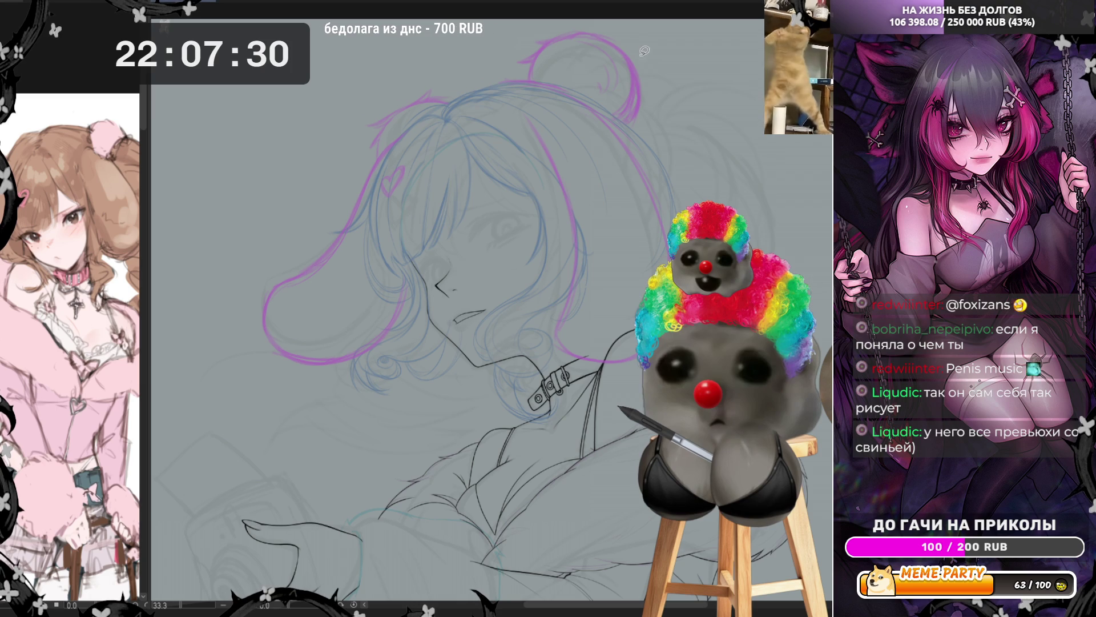
pyautogui.moveTo(634, 63); pyautogui.dragTo(620, 117)
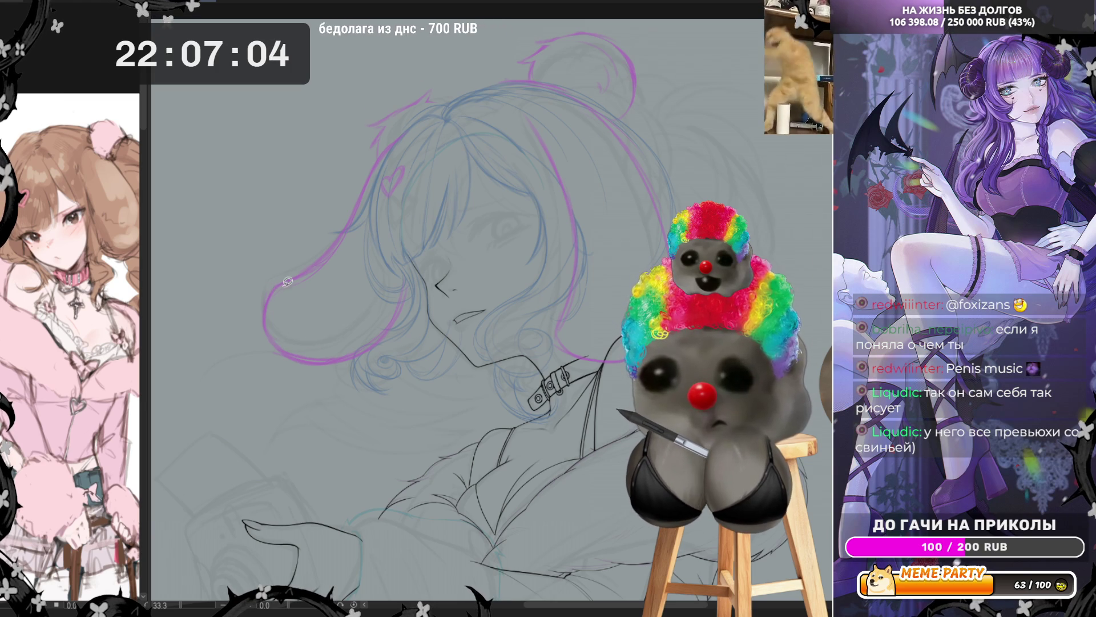
# Retrace the lower pink hair outline, then mirror the canvas to check it.
pyautogui.moveTo(269, 315)
pyautogui.mouseDown()
pyautogui.moveTo(273, 294)
pyautogui.moveTo(374, 174)
pyautogui.moveTo(380, 197)
pyautogui.mouseUp()
pyautogui.moveTo(268, 311)
pyautogui.mouseDown()
pyautogui.moveTo(286, 277)
pyautogui.moveTo(354, 220)
pyautogui.moveTo(373, 172)
pyautogui.mouseUp()
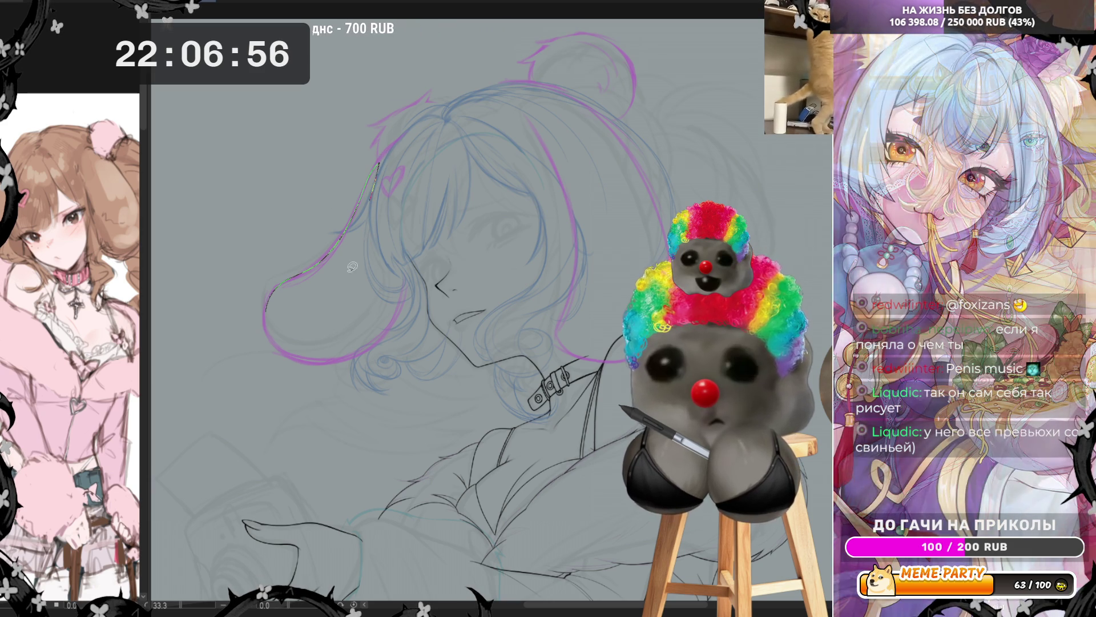
pyautogui.moveTo(276, 323)
pyautogui.mouseDown()
pyautogui.moveTo(292, 351)
pyautogui.moveTo(371, 337)
pyautogui.mouseUp()
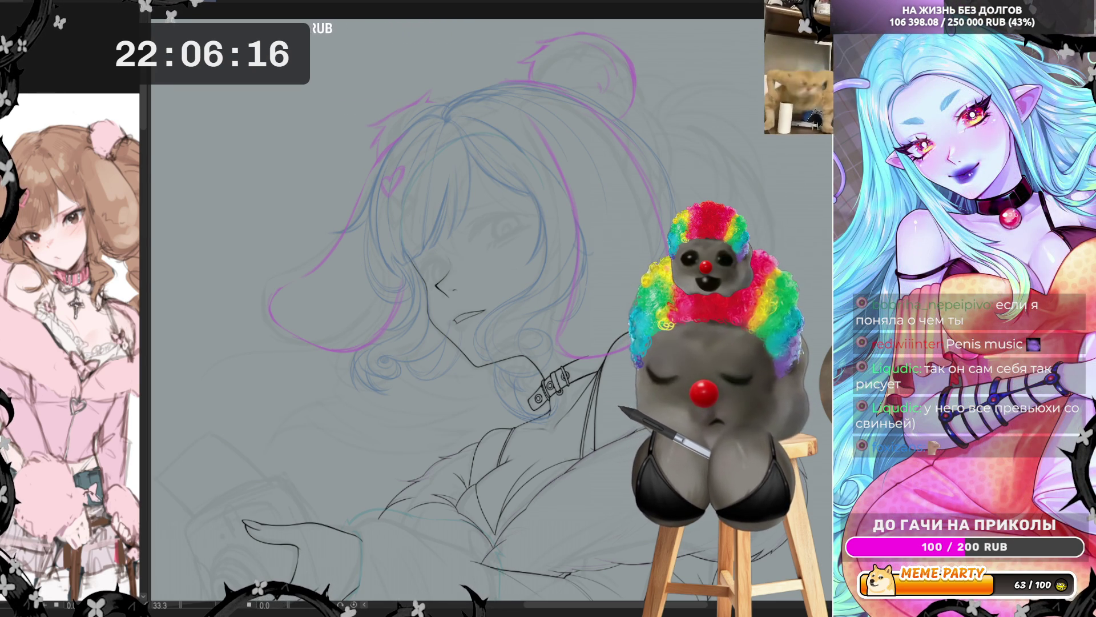
pyautogui.press('h')
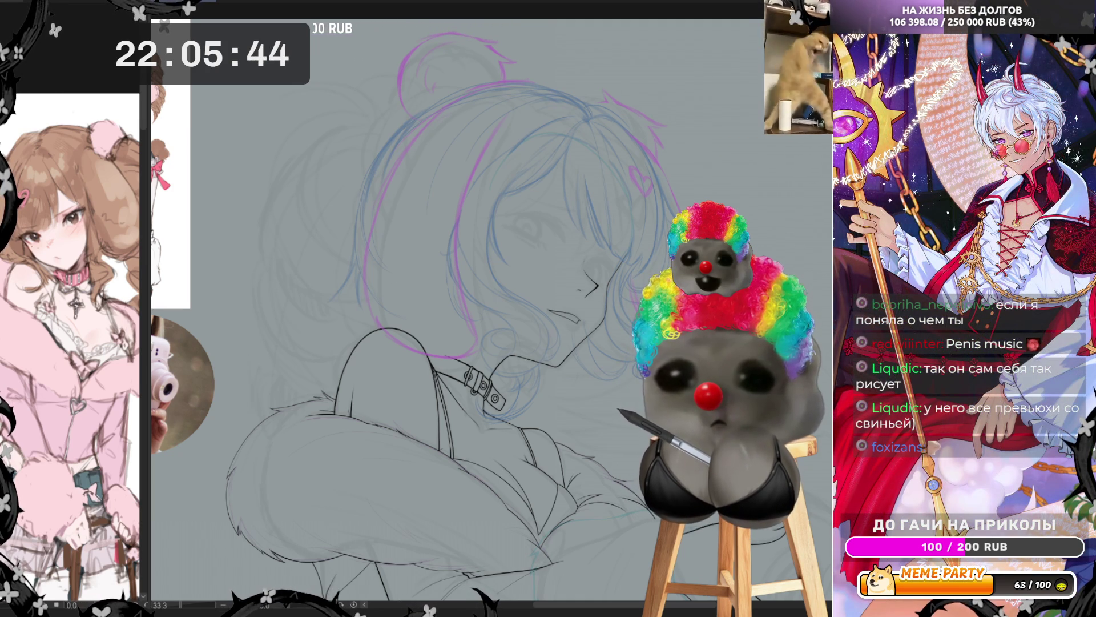
pyautogui.moveTo(300, 102)
pyautogui.mouseDown()
pyautogui.moveTo(279, 215)
pyautogui.moveTo(381, 173)
pyautogui.mouseUp()
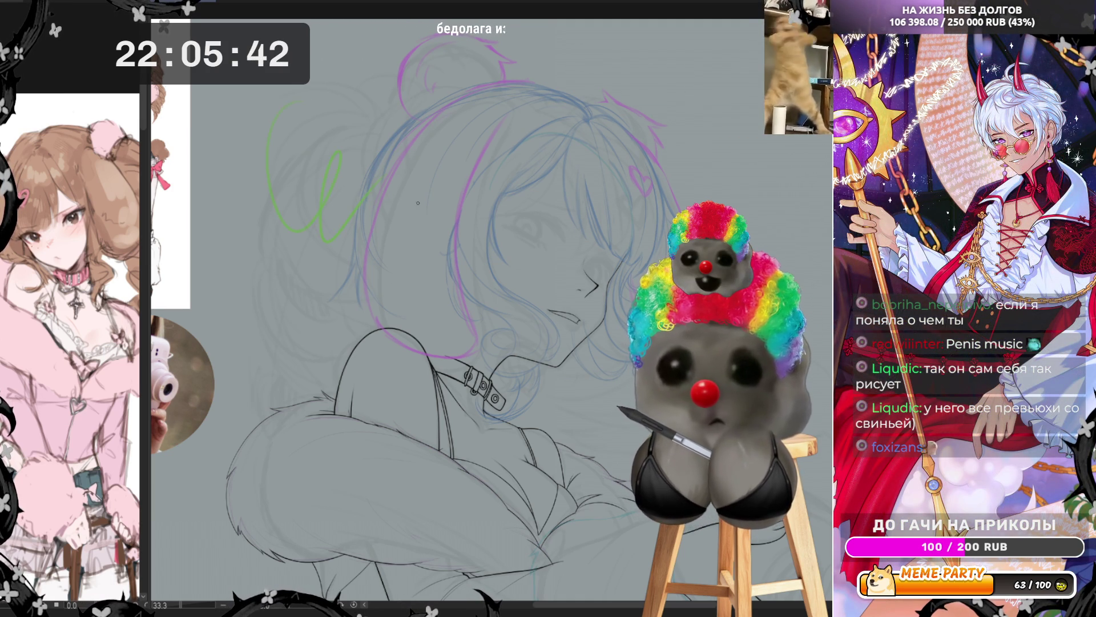
pyautogui.hotkey('ctrl', 'd')
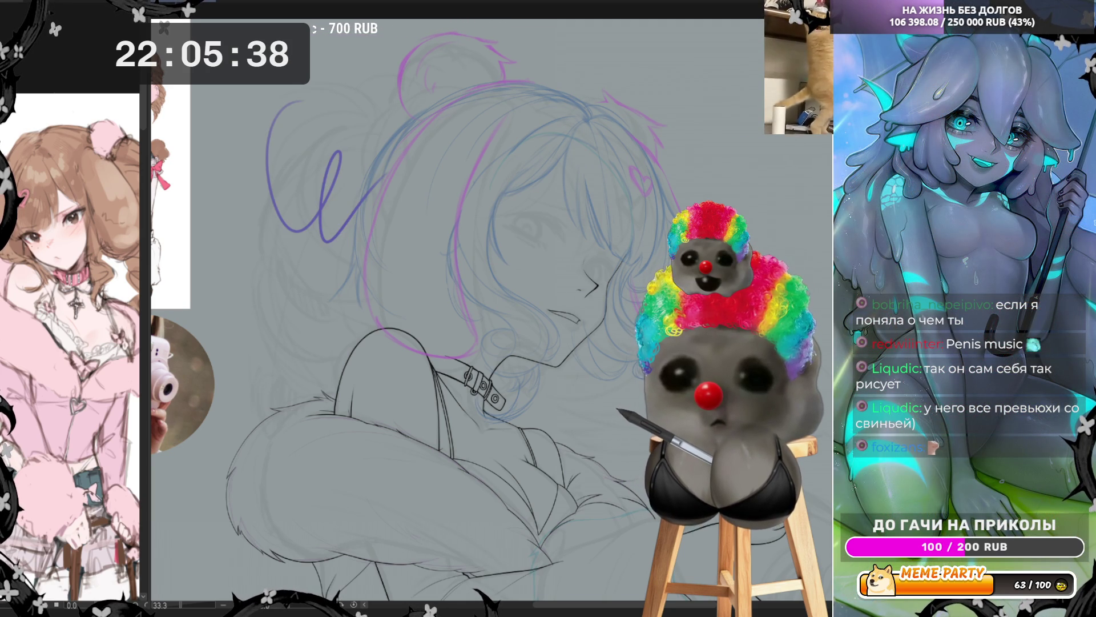
pyautogui.hotkey('ctrl', 'z')
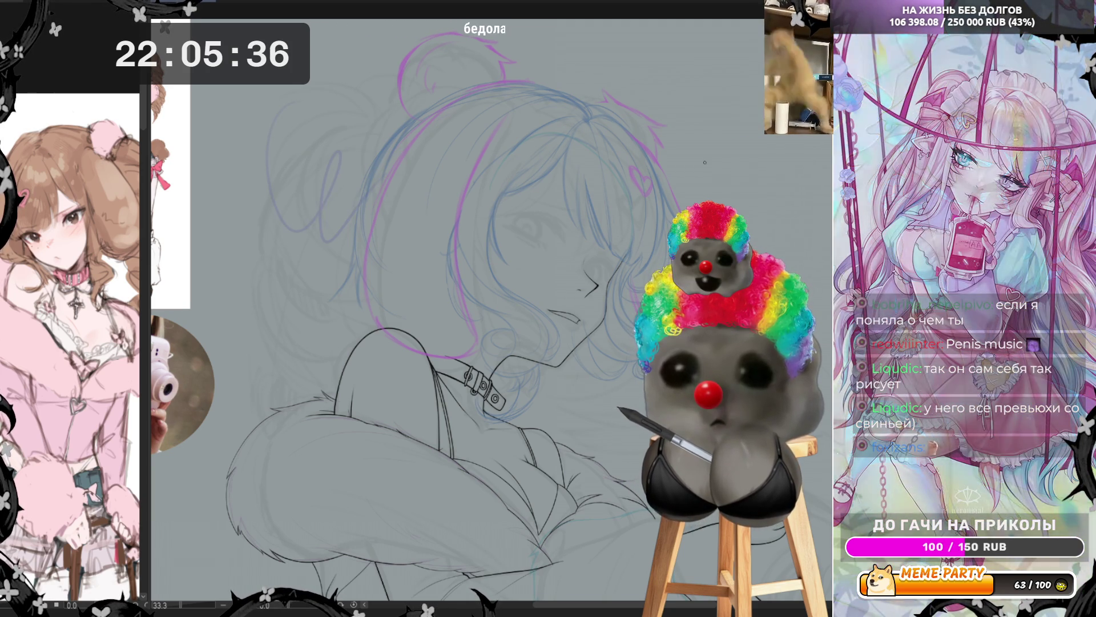
pyautogui.hotkey('ctrl', 'z')
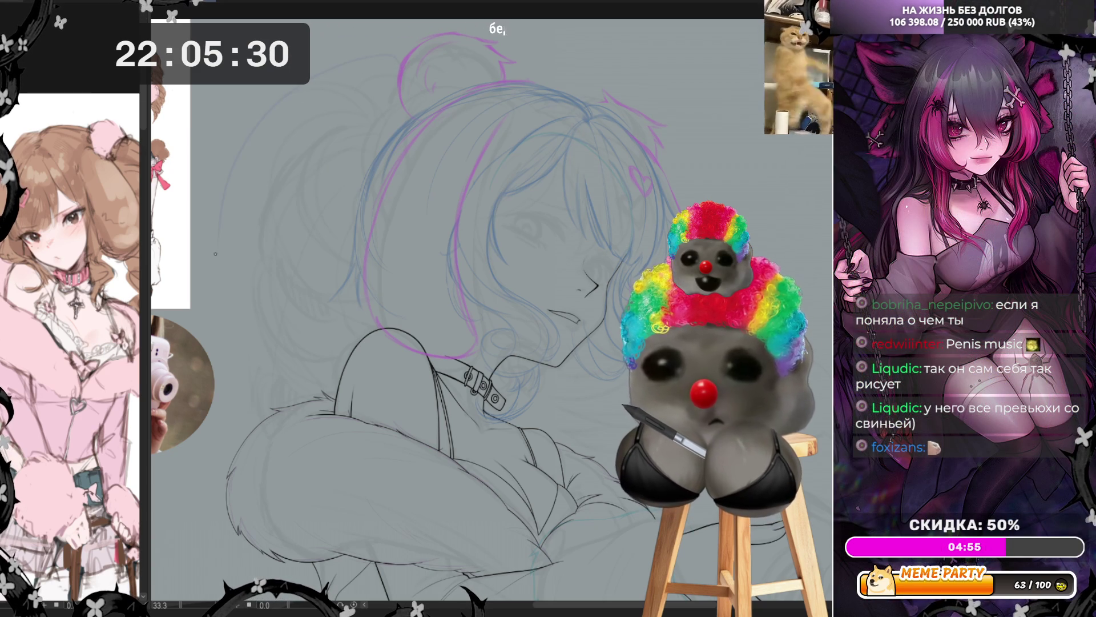
pyautogui.scroll(-2, 267, 186)
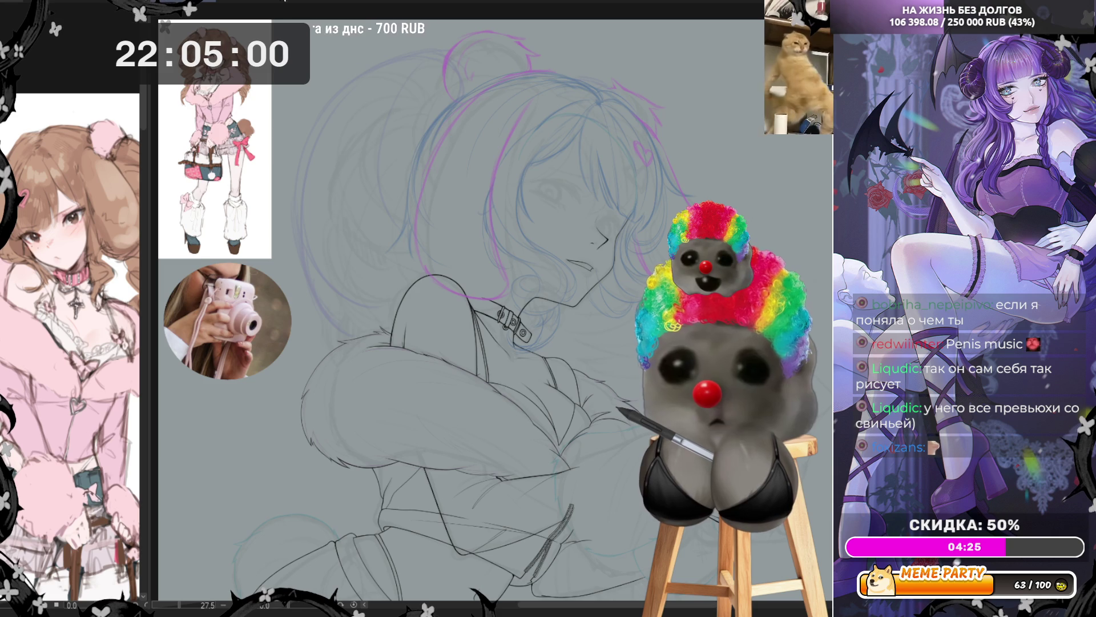
pyautogui.press('h')
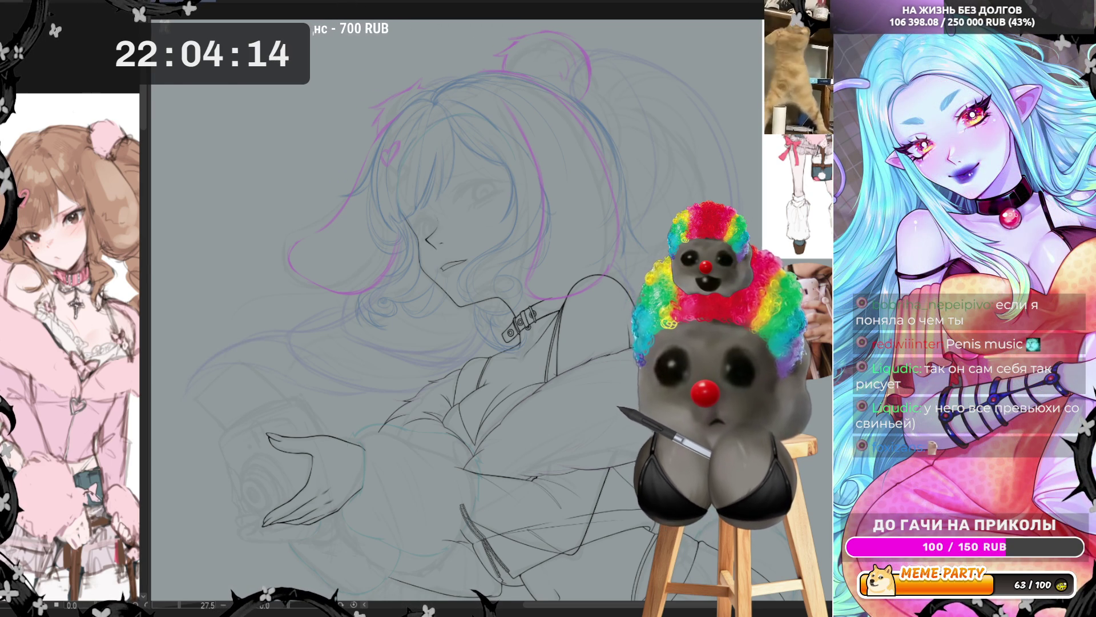
pyautogui.press('h')
# Mirror the canvas to check the inked jacket, choker and hand proportions.
pyautogui.scroll(-3, 559, 154)
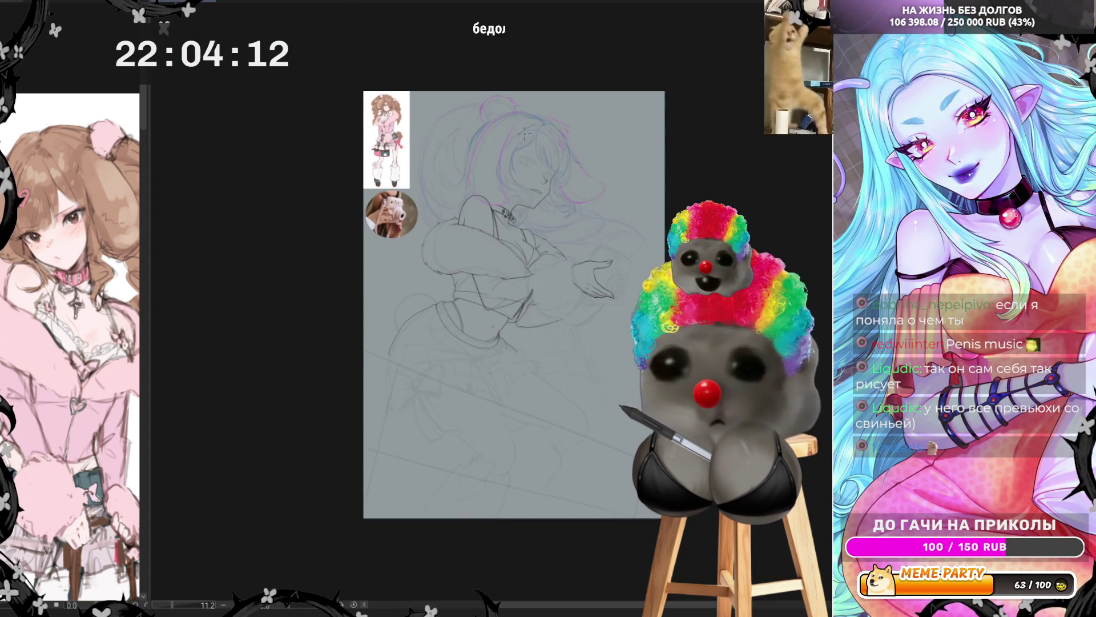
pyautogui.scroll(2, 559, 155)
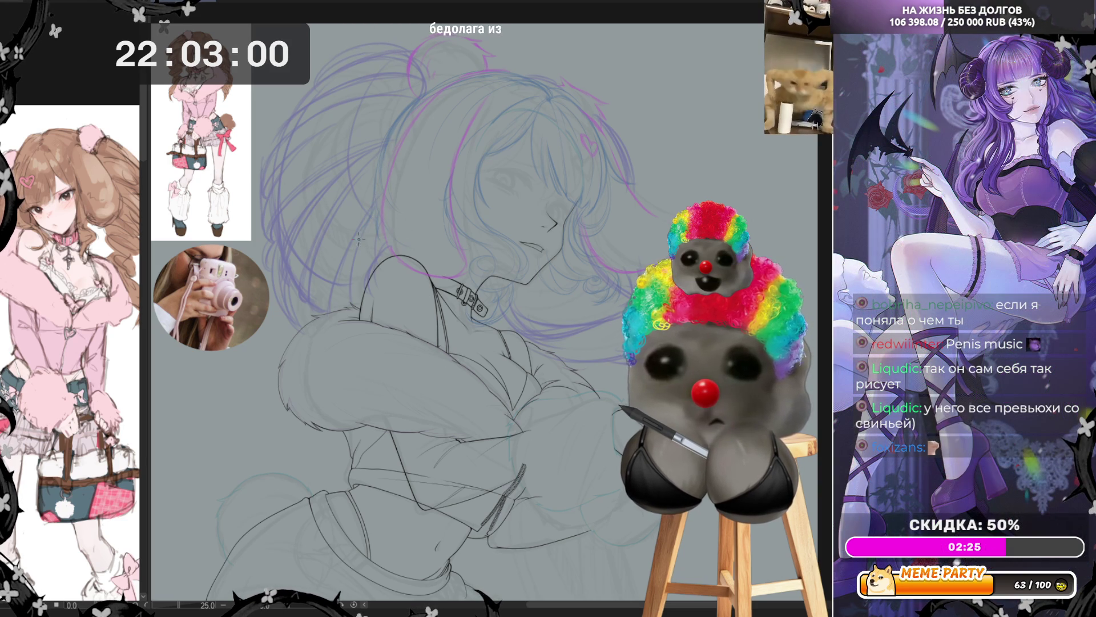
pyautogui.press('h')
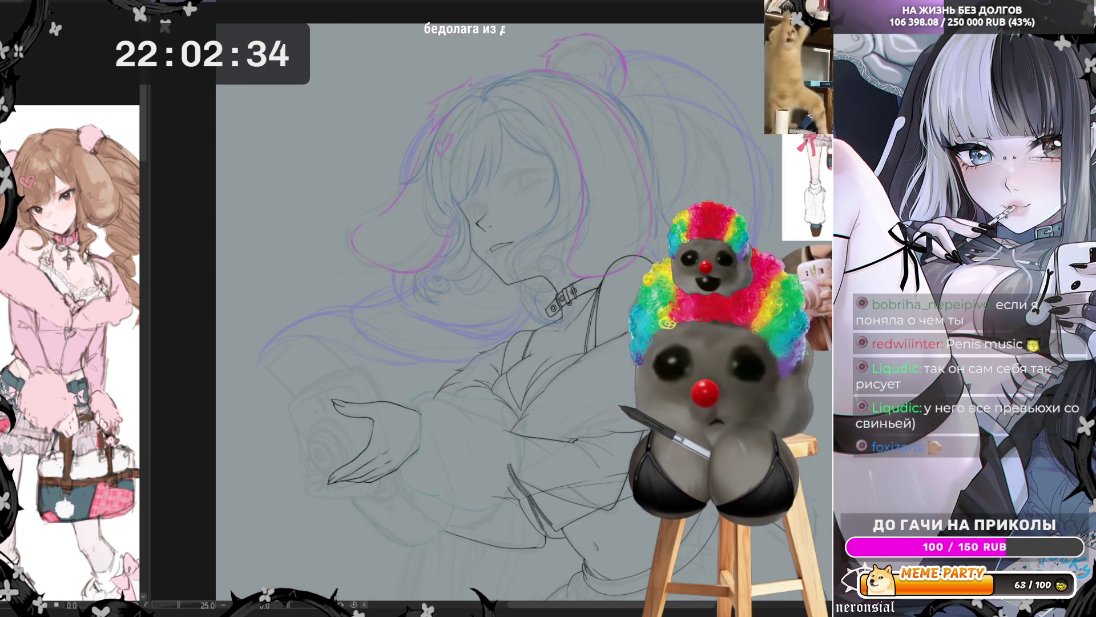
# Draw a teal hair curve over the head's top-left, mirroring the canvas to check it.
pyautogui.press('h')
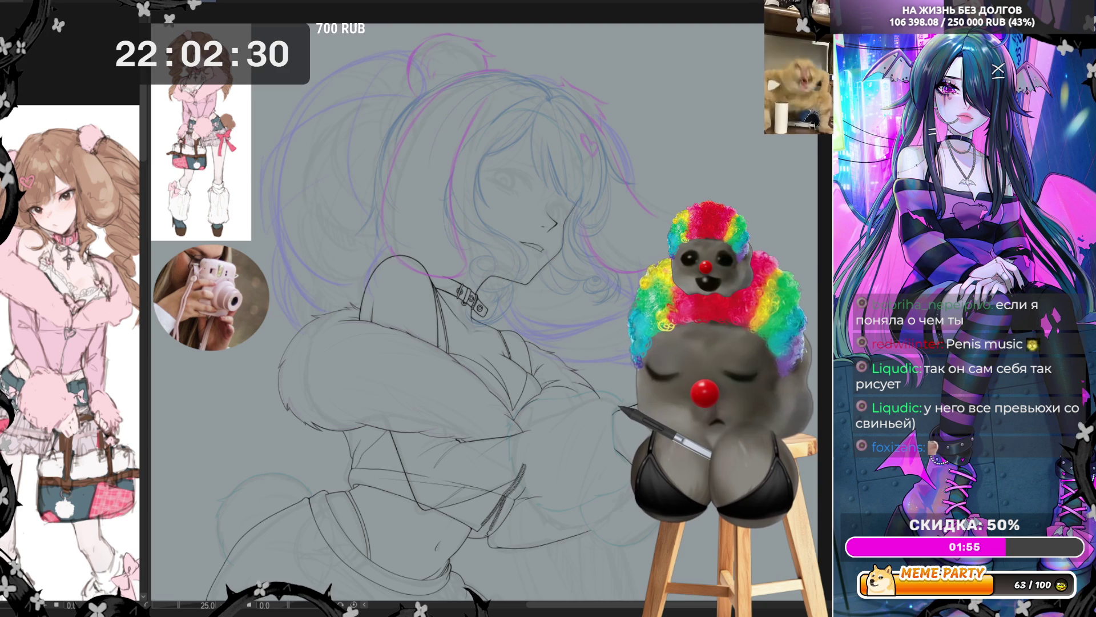
pyautogui.press('h')
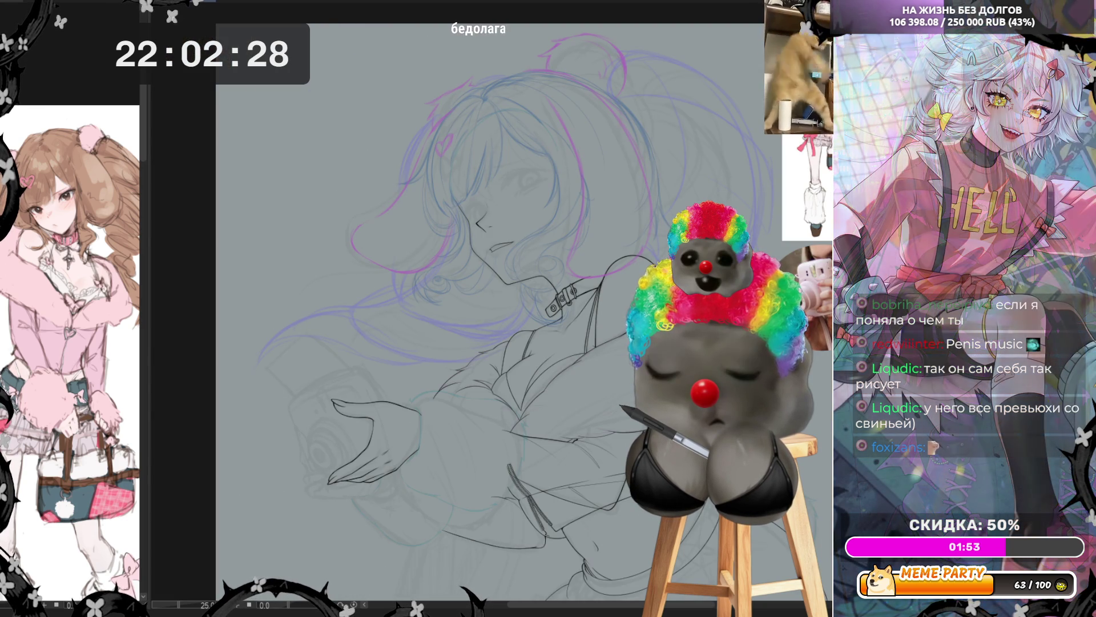
pyautogui.press('h')
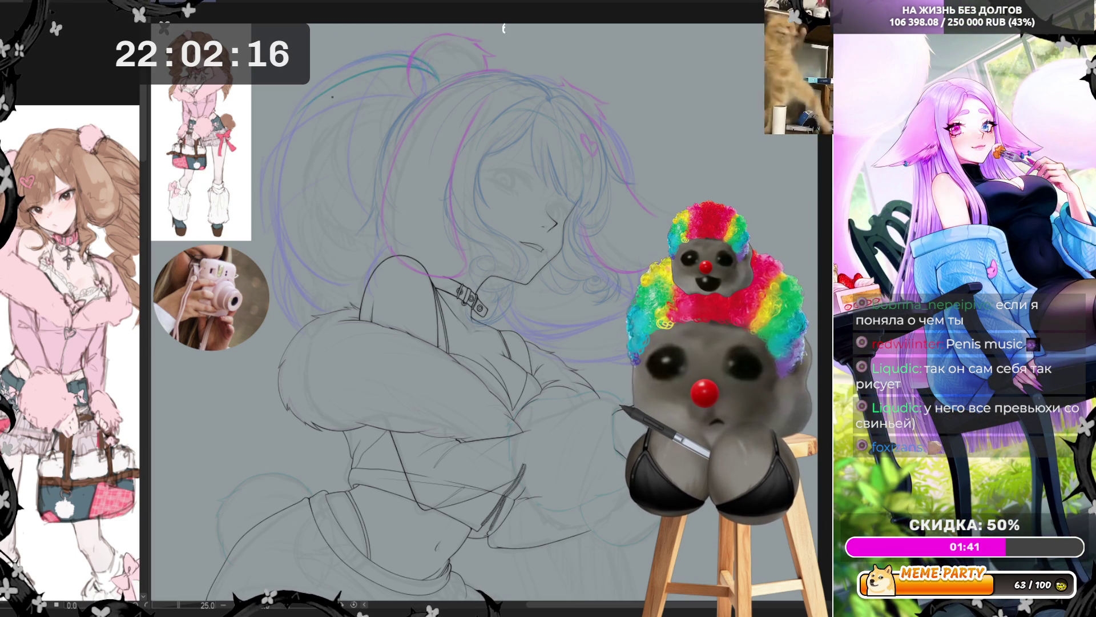
pyautogui.moveTo(285, 131); pyautogui.dragTo(334, 89)
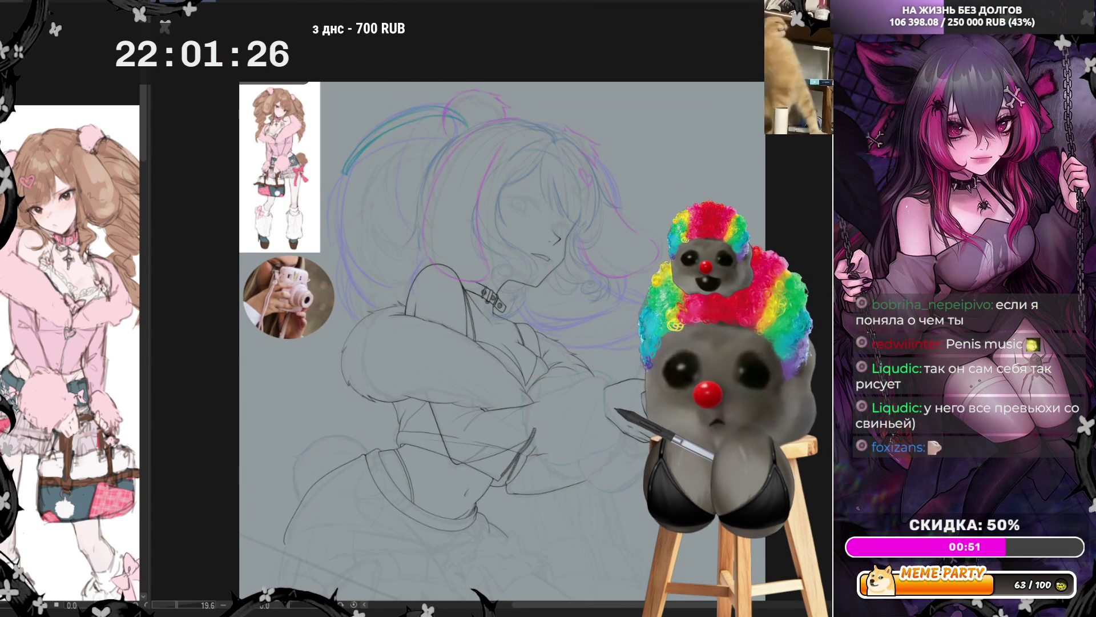
pyautogui.press('h')
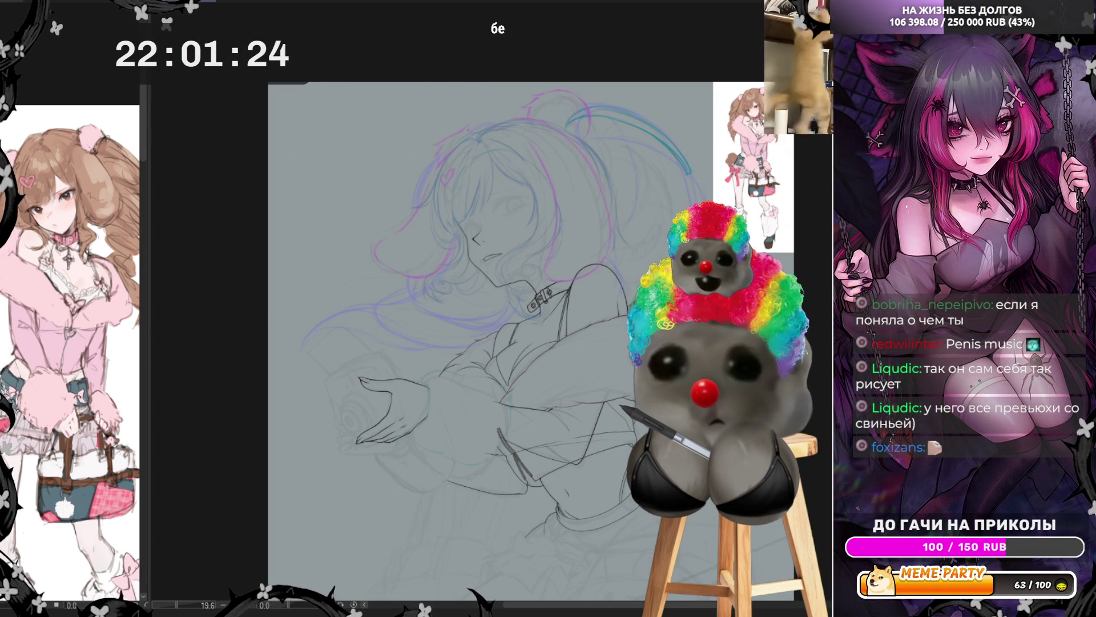
pyautogui.press('h')
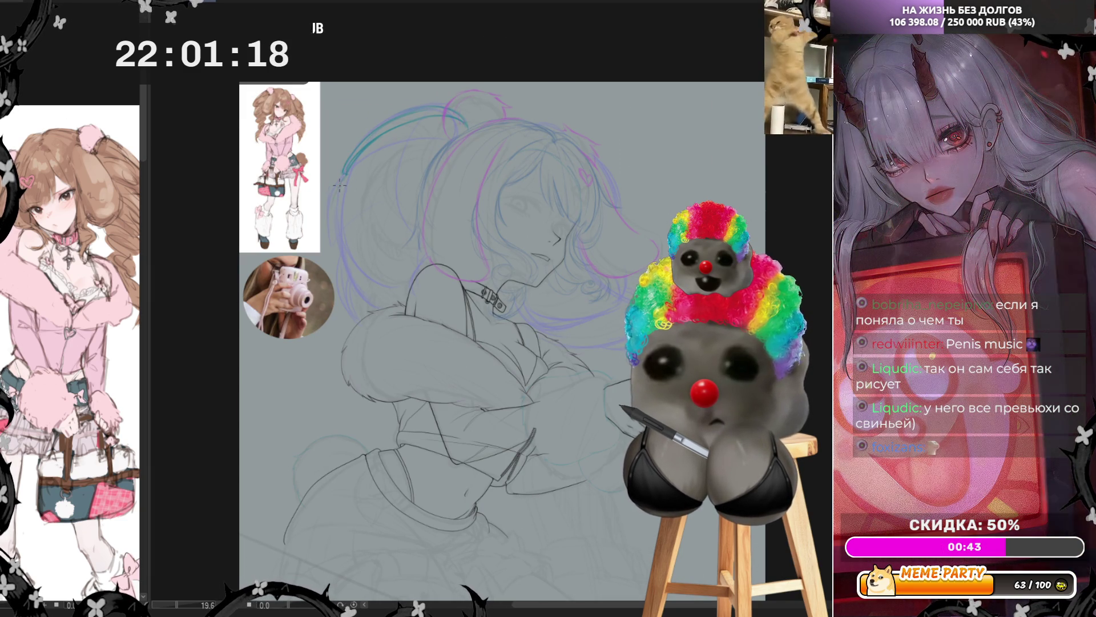
# Draw teal hair strands flowing down the left side of the head past the face.
pyautogui.moveTo(342, 174); pyautogui.dragTo(330, 219)
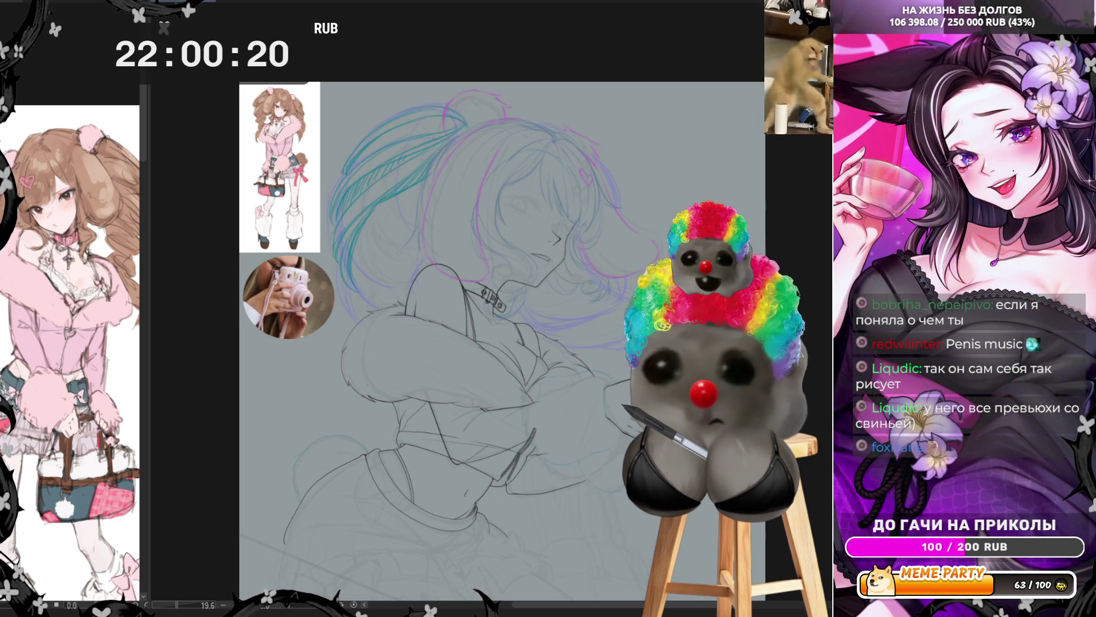
pyautogui.moveTo(371, 209); pyautogui.dragTo(347, 265)
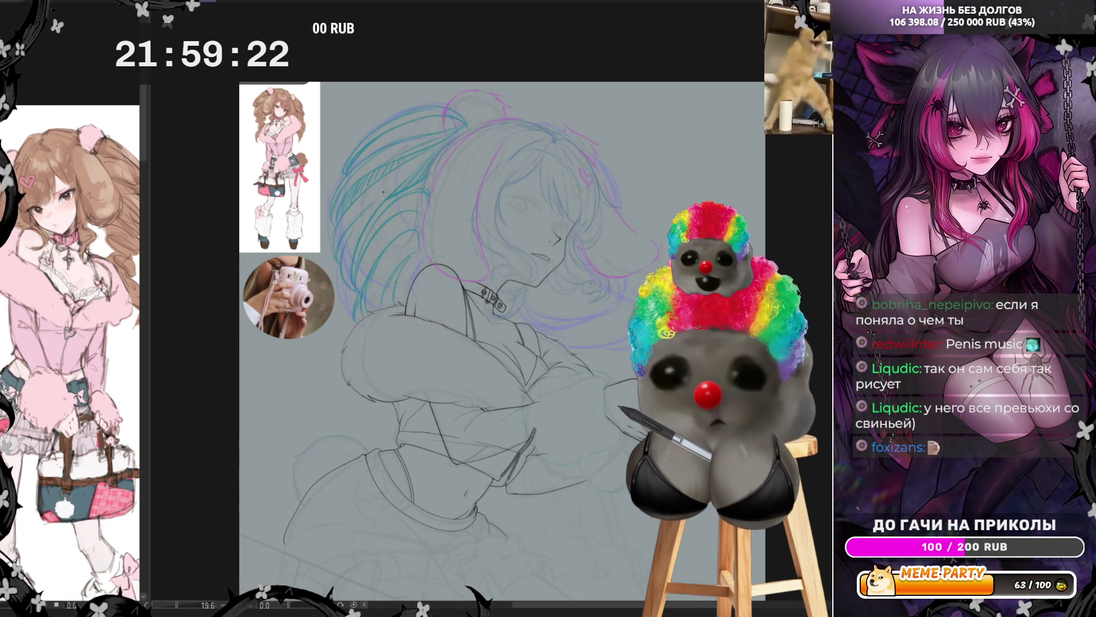
# Mirror the canvas and flip it back to check the left hair flow.
pyautogui.press('h')
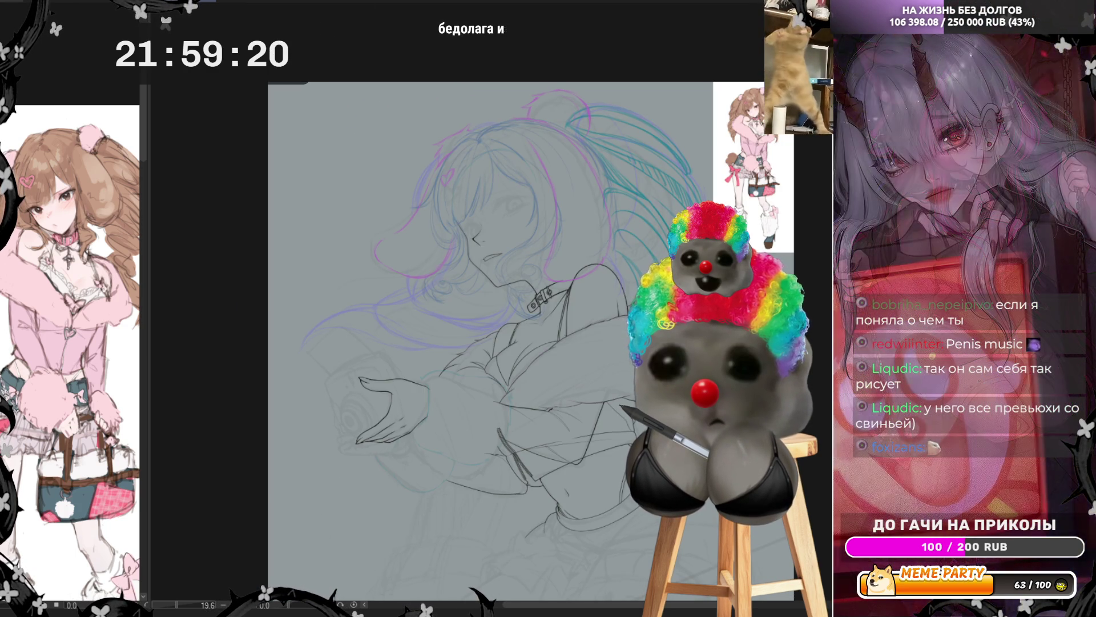
pyautogui.press('h')
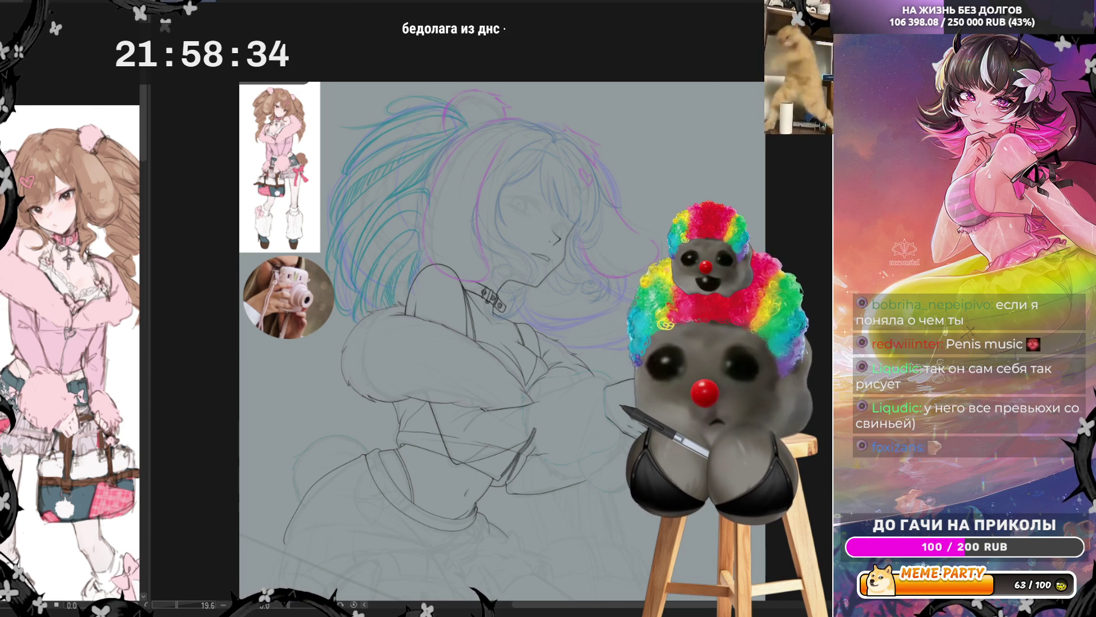
# Mirror the canvas to check the drawing's proportions.
pyautogui.press('h')
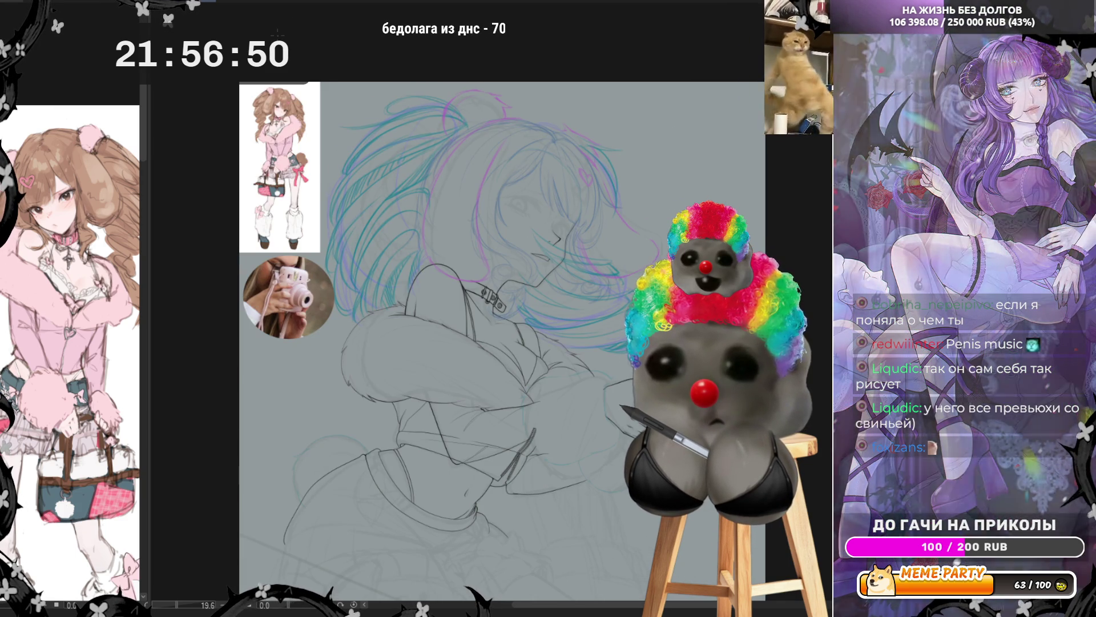
pyautogui.scroll(-2, 609, 251)
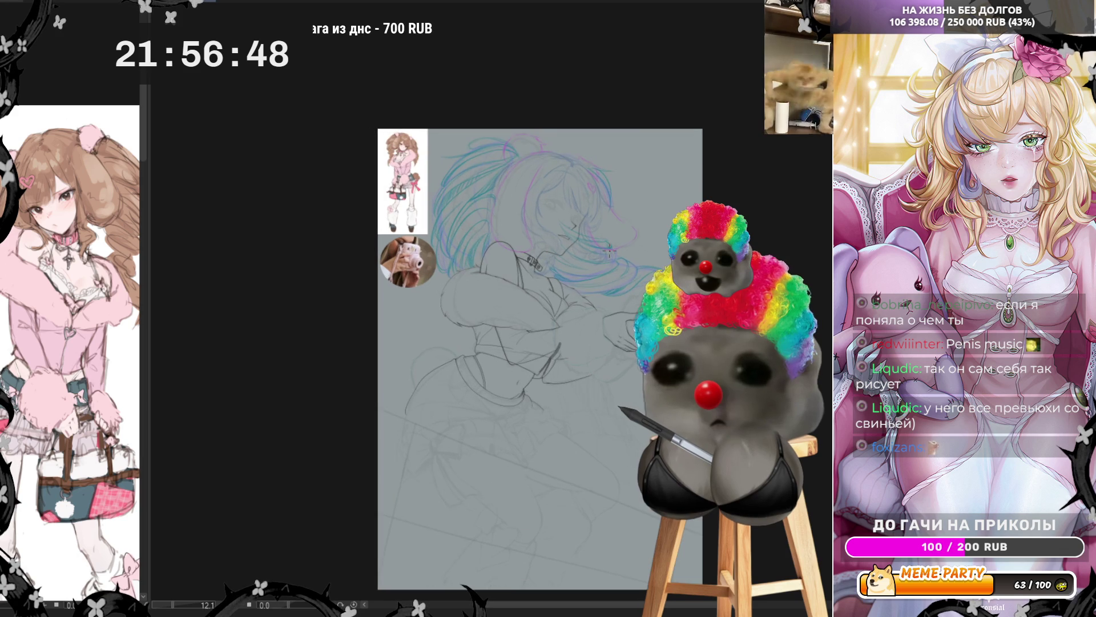
# Zoom in on the face and shrink the pen brush for fine lines.
pyautogui.scroll(1, 609, 251)
pyautogui.scroll(4, 609, 252)
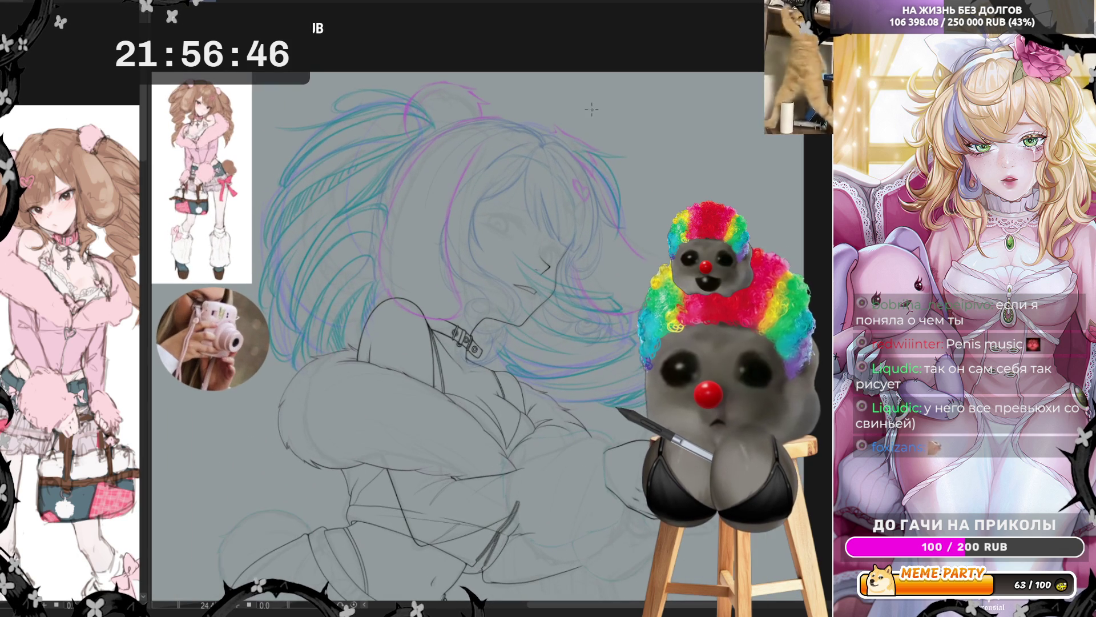
pyautogui.scroll(1, 582, 343)
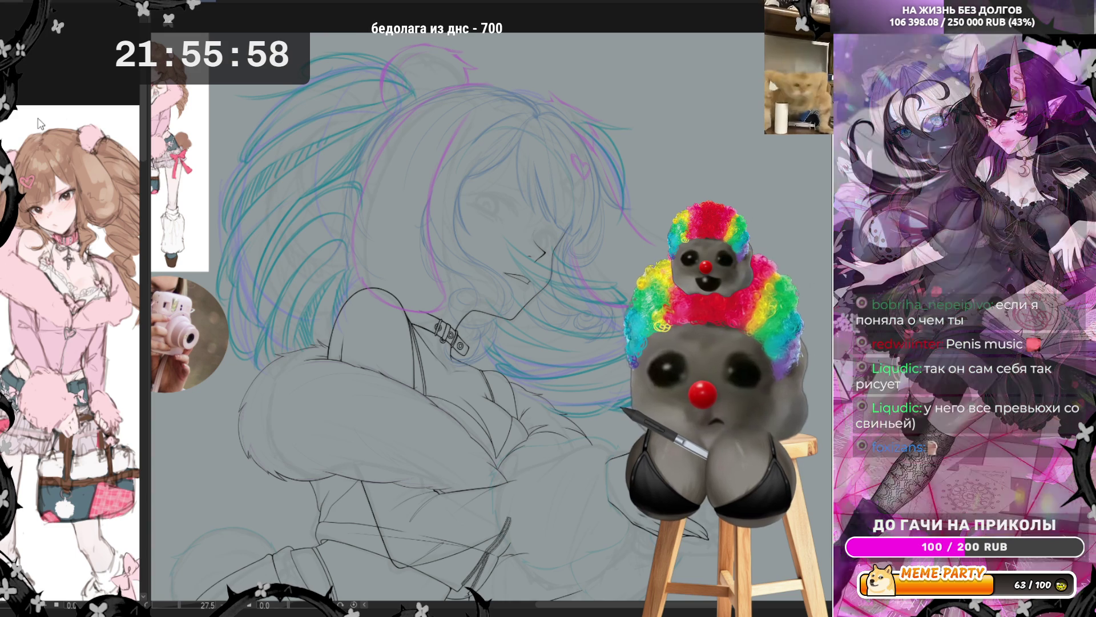
pyautogui.press('p')
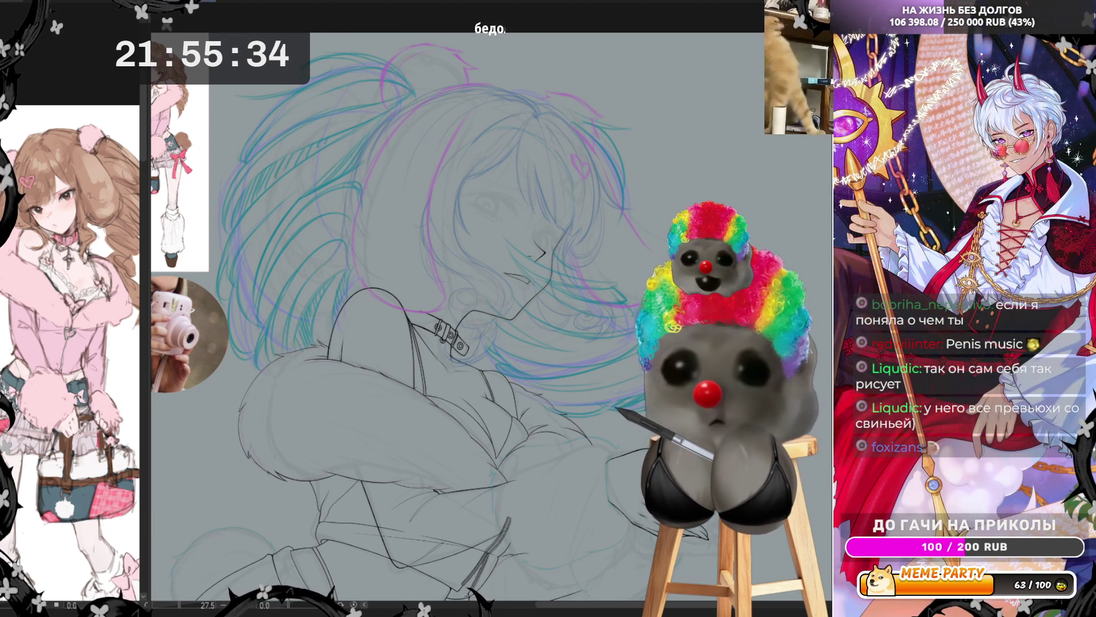
# Mirror the view, then lasso a freehand loop around the girl's face profile and cheek.
pyautogui.press('h')
pyautogui.scroll(-3, 474, 200)
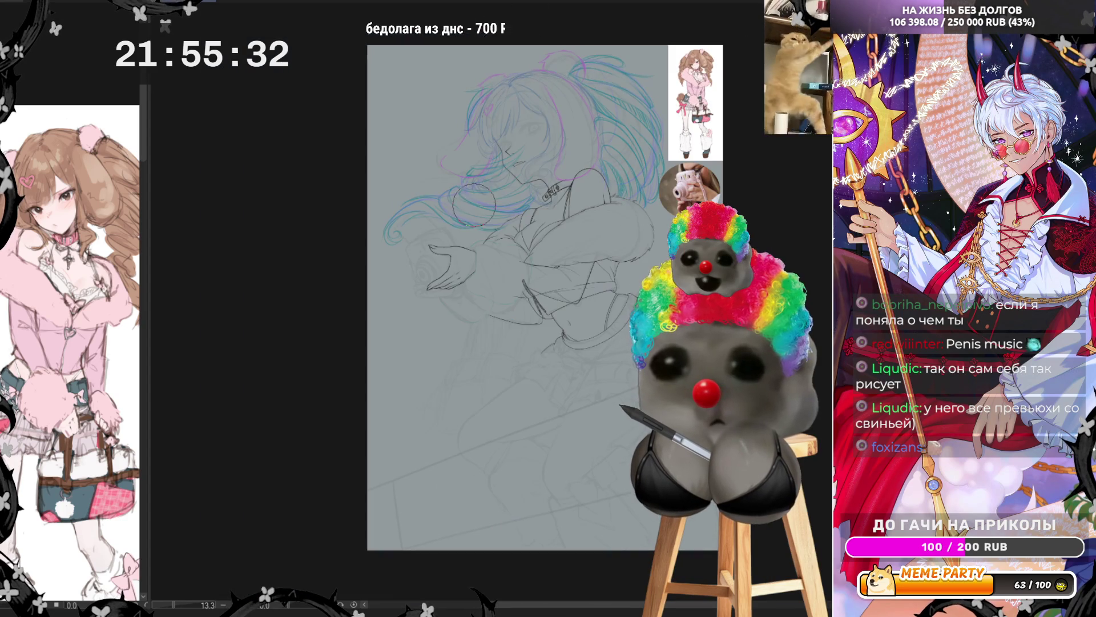
pyautogui.scroll(1, 568, 97)
pyautogui.scroll(3, 569, 97)
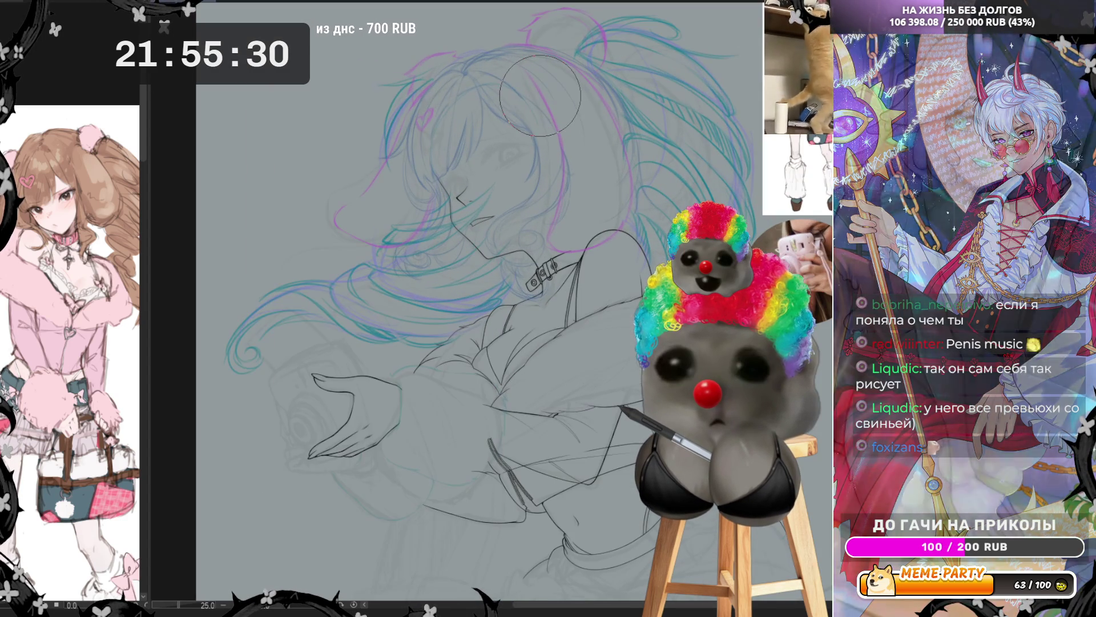
pyautogui.scroll(-1, 520, 87)
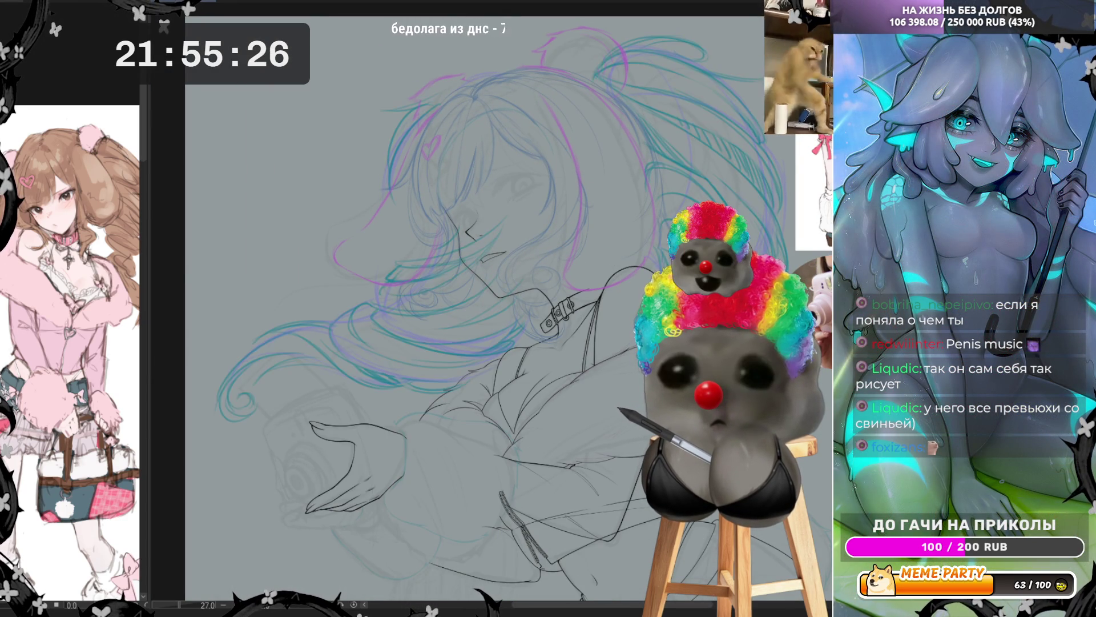
pyautogui.scroll(2, 387, 241)
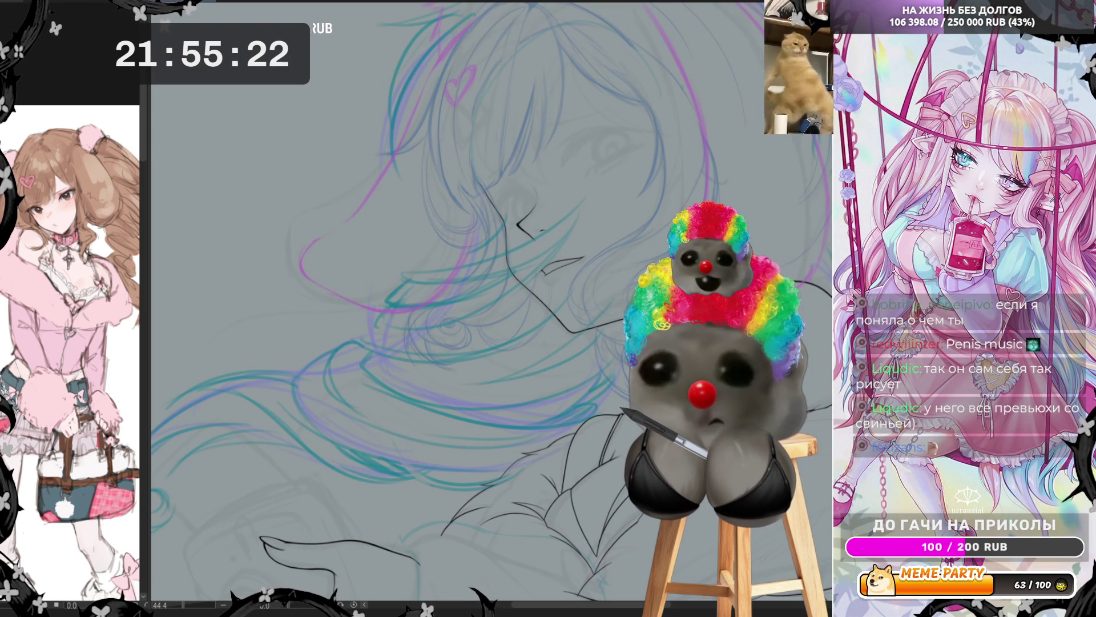
pyautogui.moveTo(504, 197); pyautogui.dragTo(517, 280)
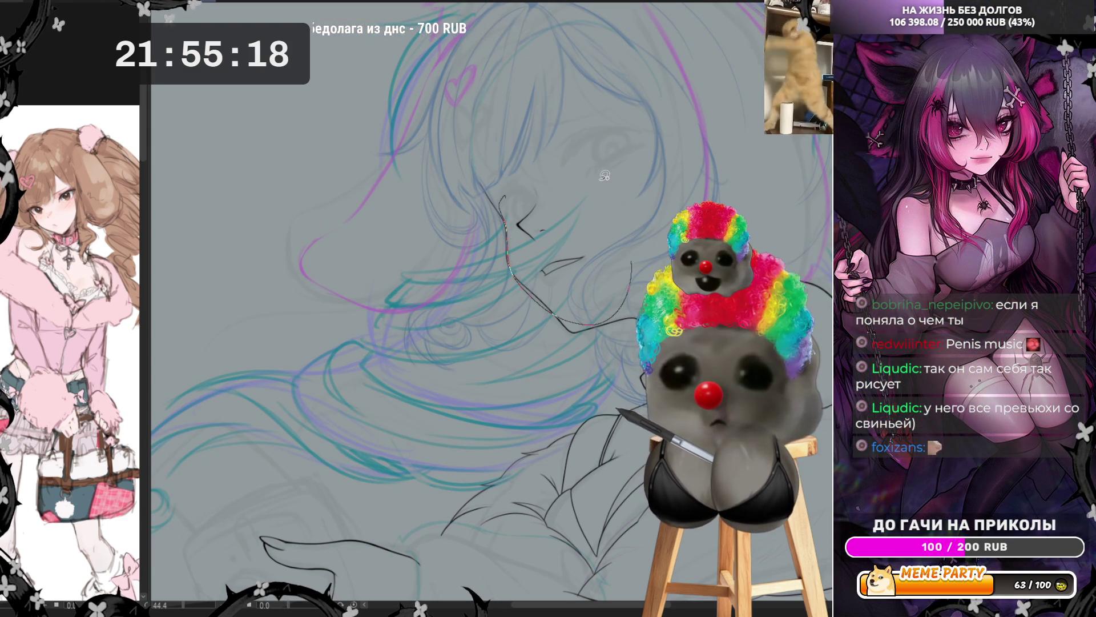
pyautogui.moveTo(619, 189); pyautogui.dragTo(590, 179)
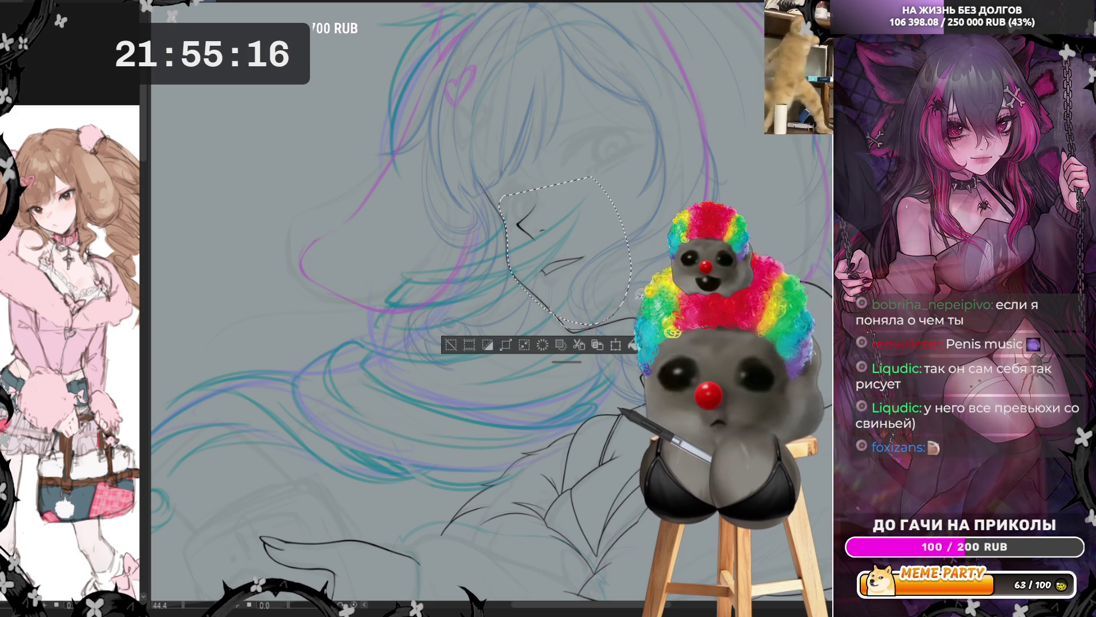
# Extend the lasso selection around the chin, cheek and lower-left hair.
pyautogui.moveTo(574, 325); pyautogui.dragTo(628, 299)
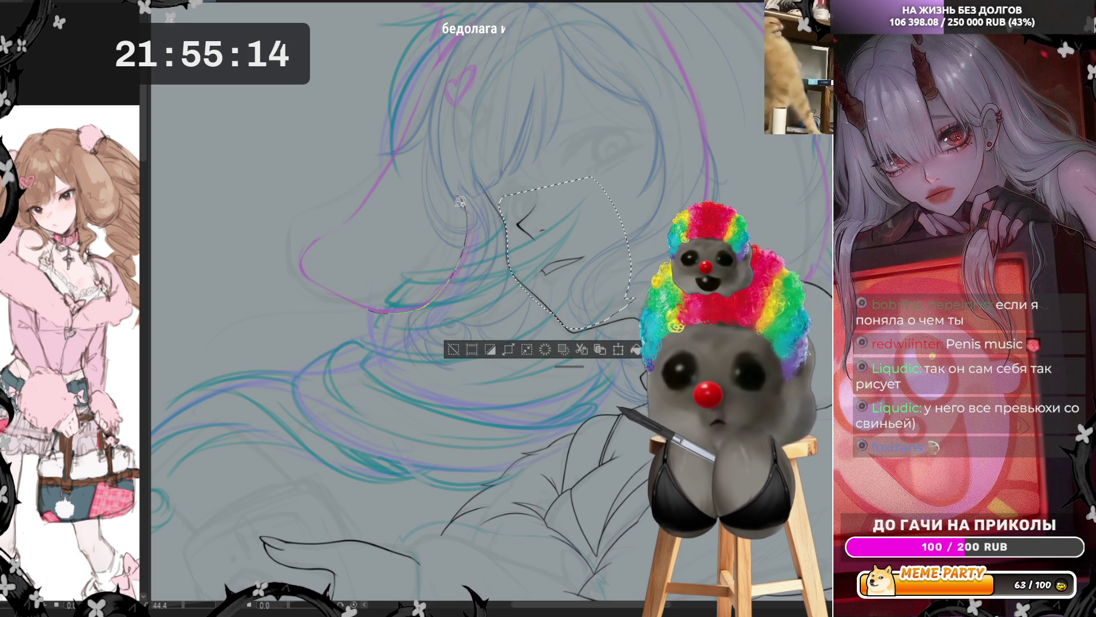
pyautogui.moveTo(459, 194); pyautogui.dragTo(460, 197)
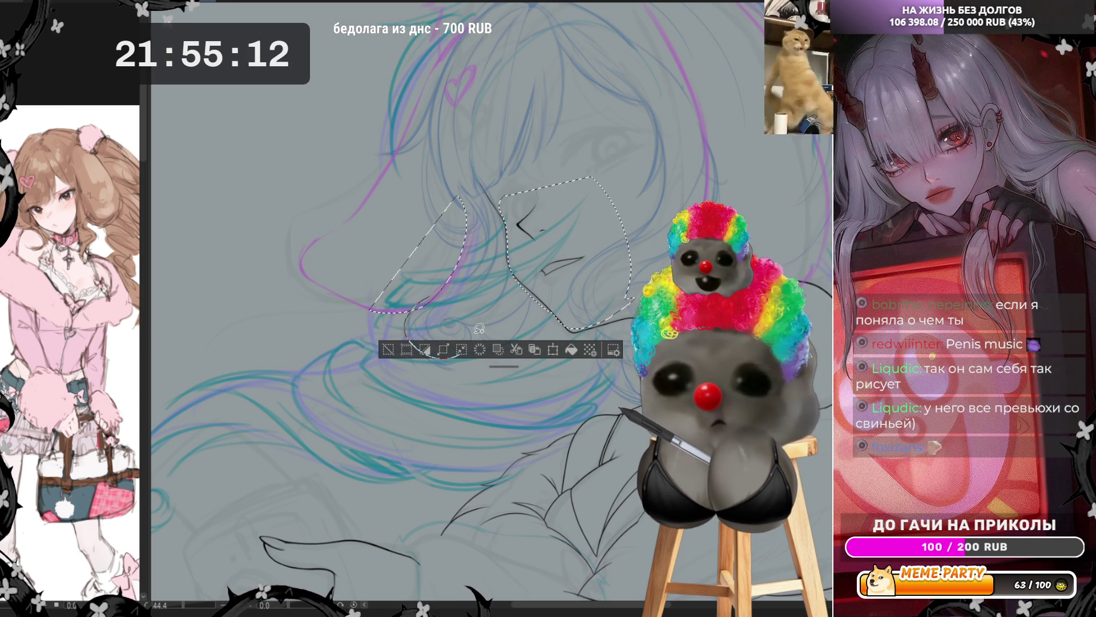
pyautogui.moveTo(460, 313)
pyautogui.mouseDown()
pyautogui.moveTo(482, 263)
pyautogui.moveTo(471, 213)
pyautogui.mouseUp()
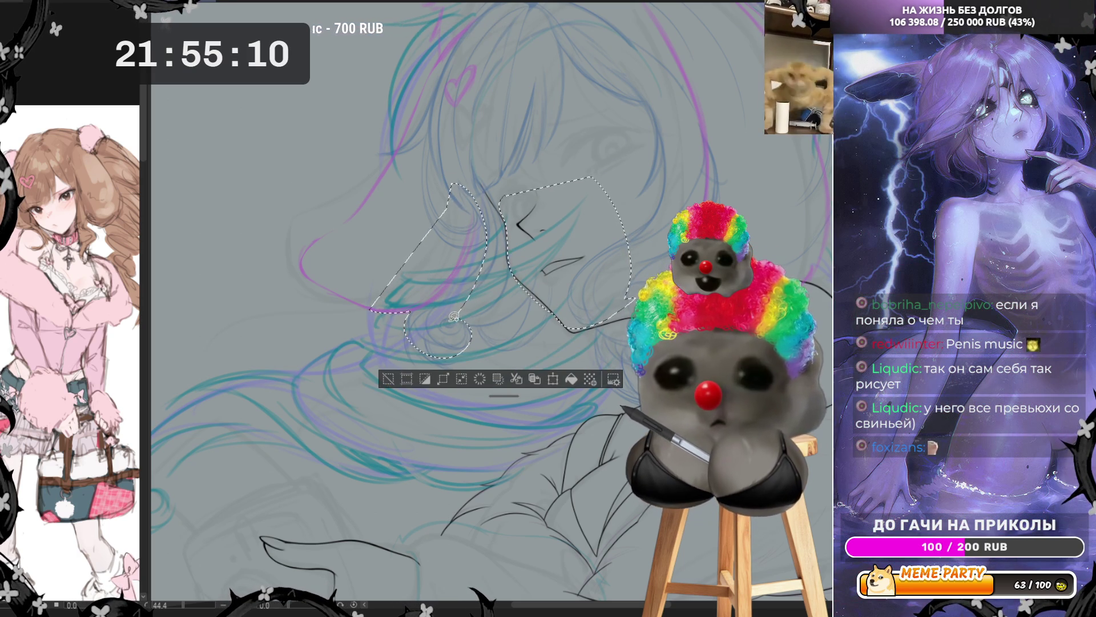
pyautogui.moveTo(457, 318); pyautogui.dragTo(526, 309)
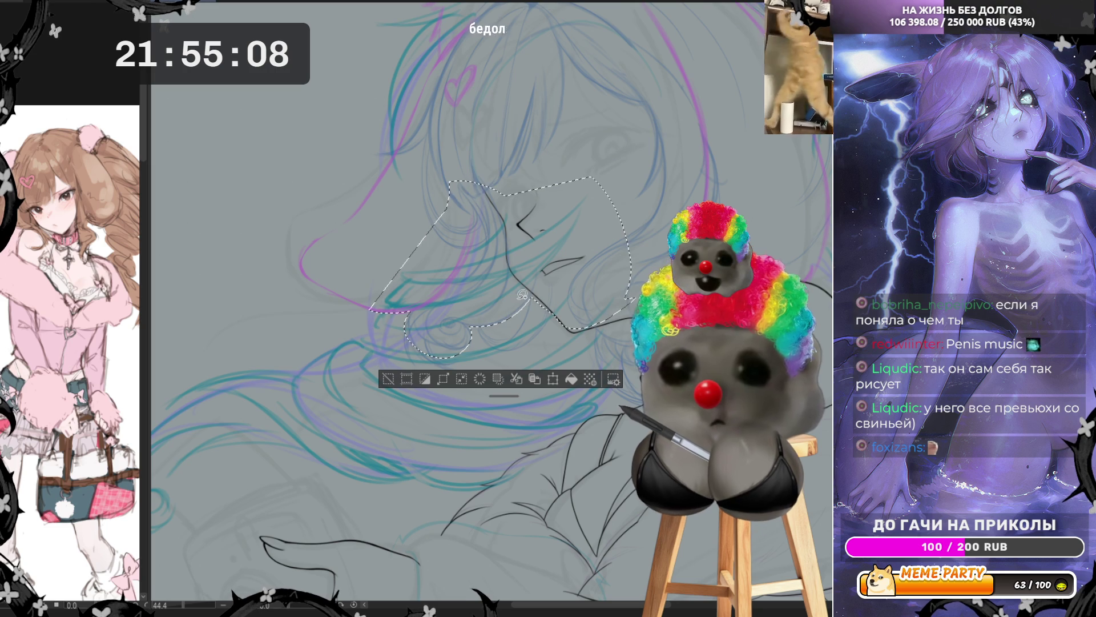
pyautogui.moveTo(484, 330); pyautogui.dragTo(534, 283)
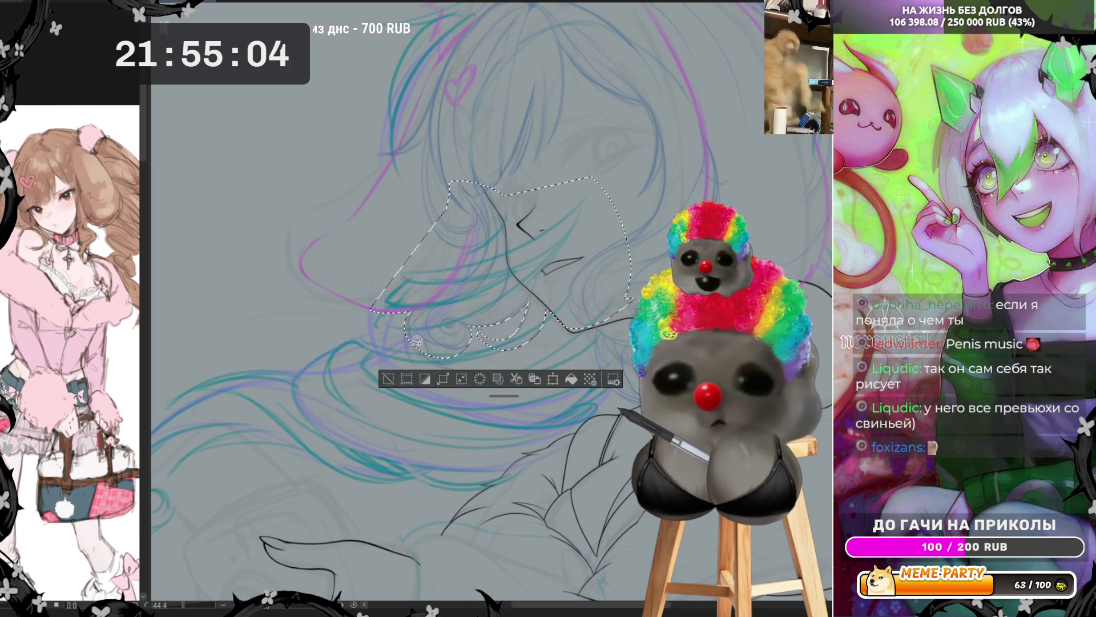
pyautogui.moveTo(432, 353); pyautogui.dragTo(406, 331)
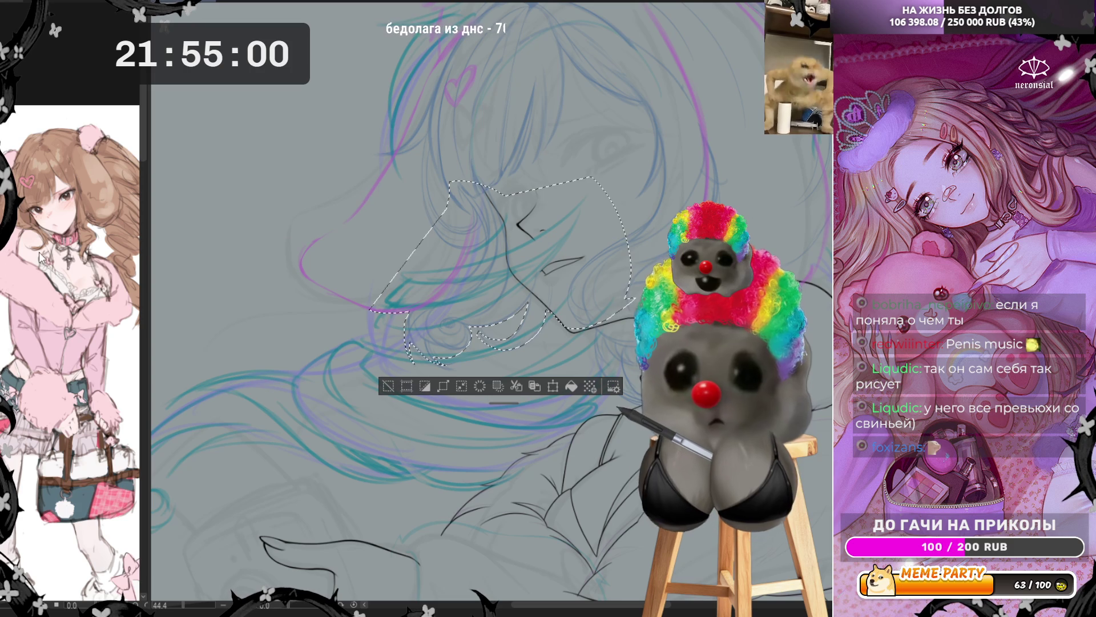
# Add the upper hair to the selection, then deselect and mirror the canvas horizontally.
pyautogui.moveTo(374, 197)
pyautogui.mouseDown()
pyautogui.moveTo(431, 81)
pyautogui.moveTo(448, 171)
pyautogui.moveTo(377, 196)
pyautogui.mouseUp()
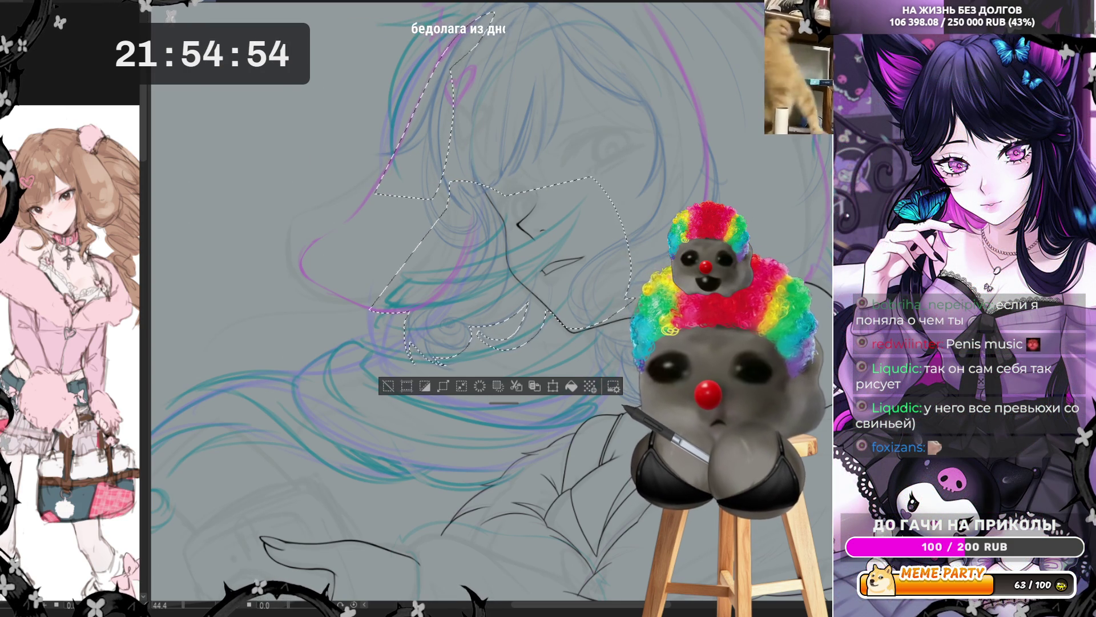
pyautogui.scroll(3, 511, 144)
pyautogui.moveTo(511, 144); pyautogui.dragTo(450, 179)
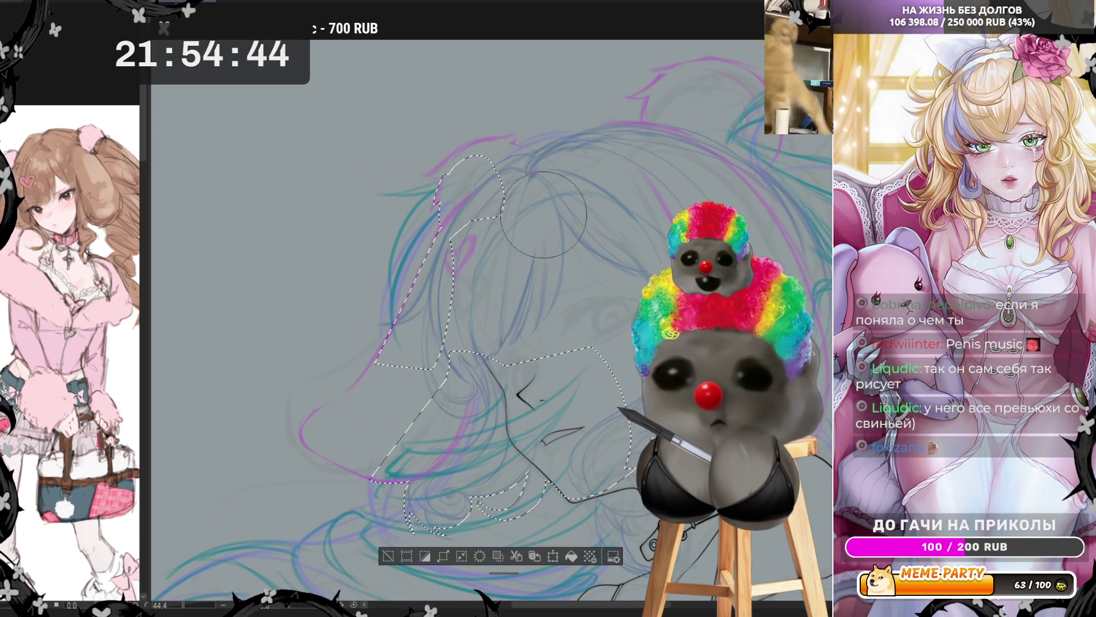
pyautogui.scroll(-1, 474, 322)
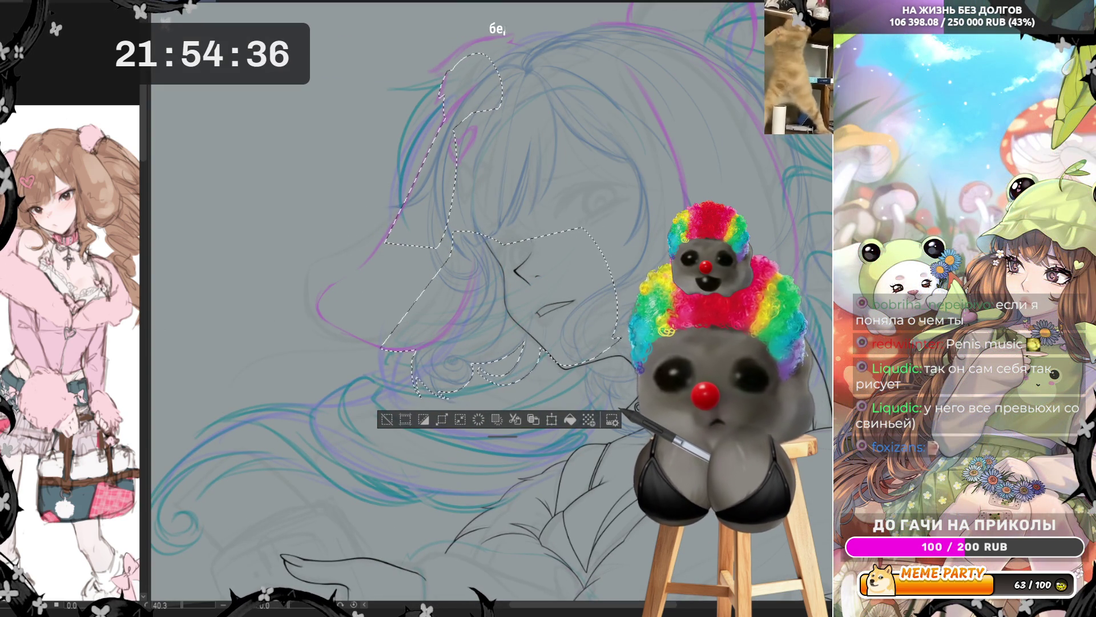
pyautogui.hotkey('ctrl', 'd')
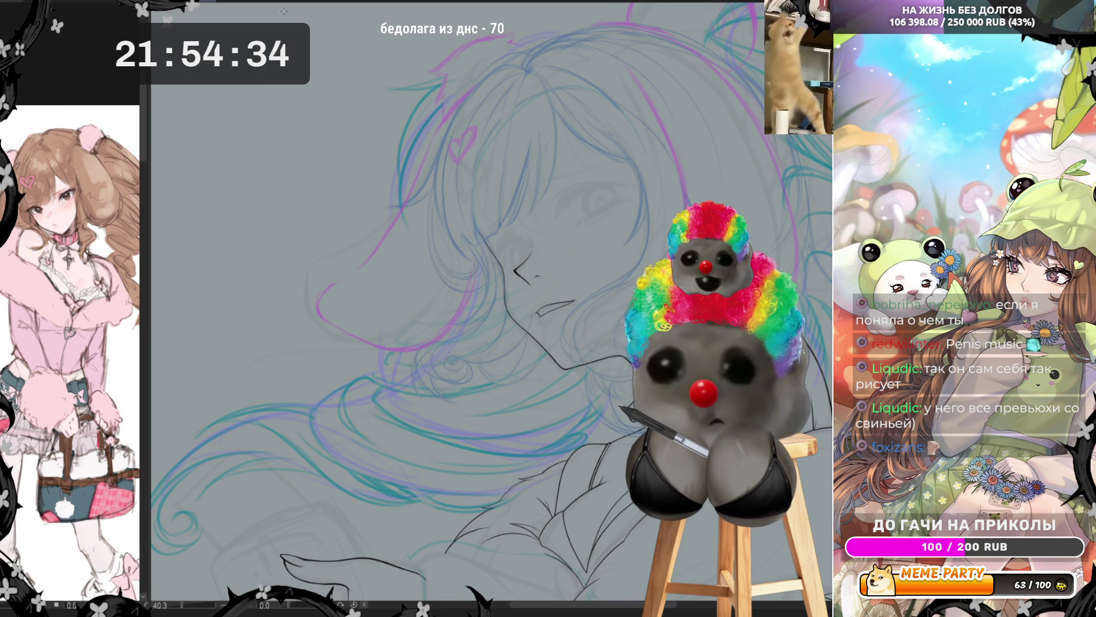
pyautogui.press('h')
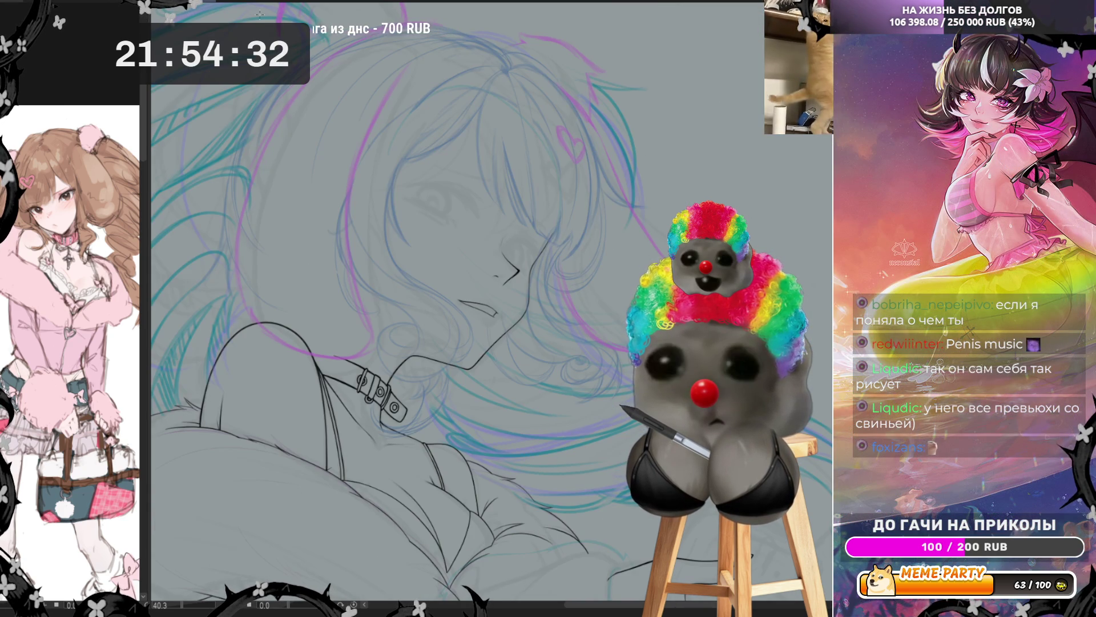
pyautogui.scroll(-5, 605, 240)
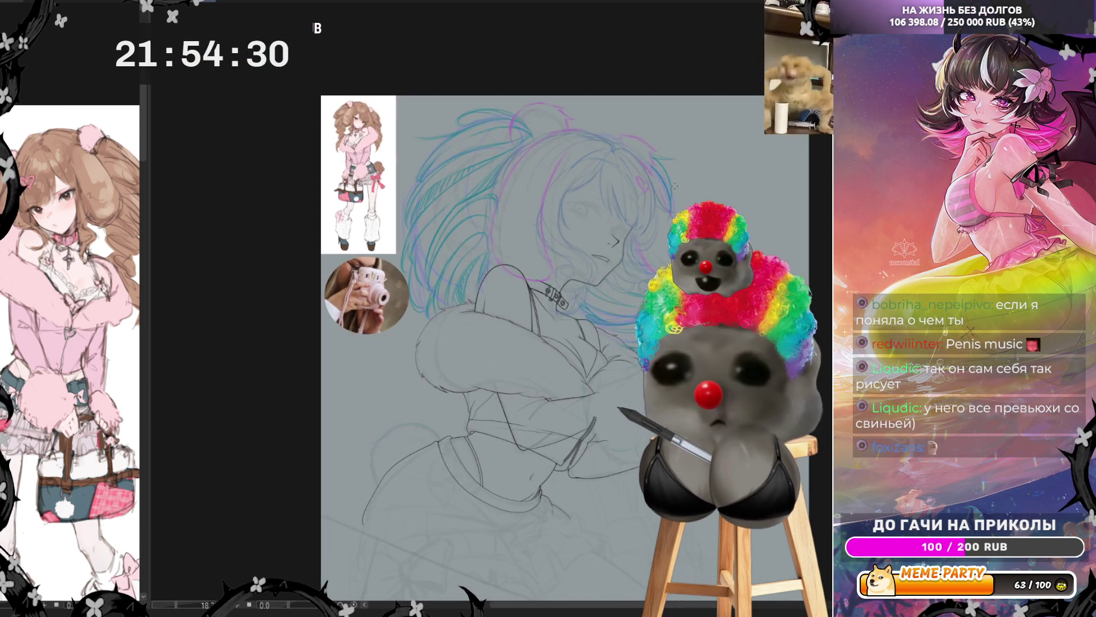
pyautogui.scroll(2, 626, 243)
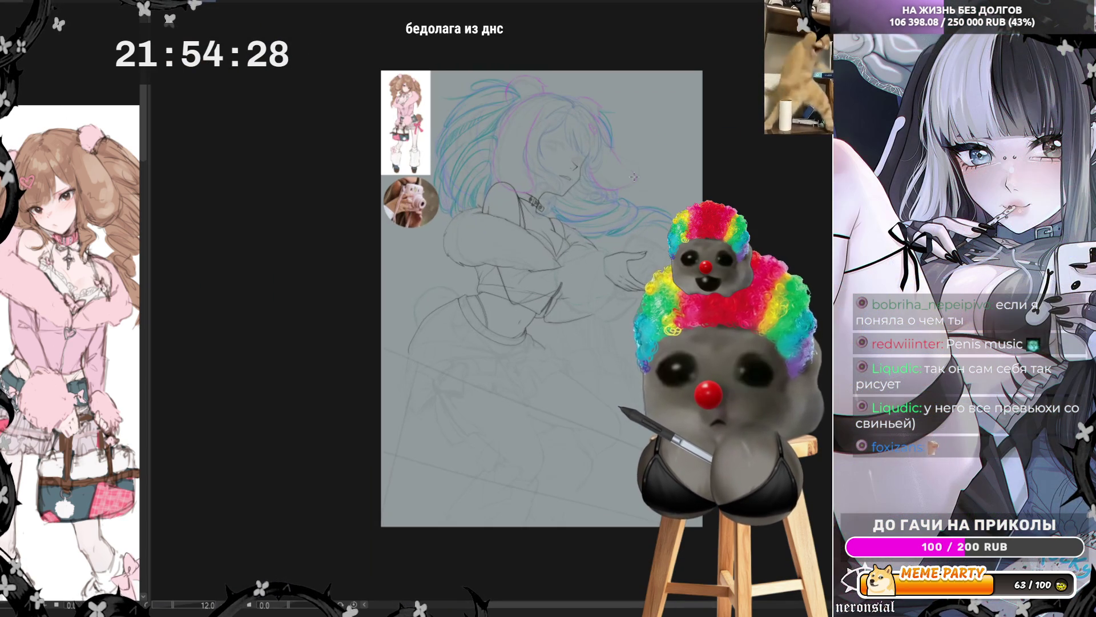
pyautogui.scroll(2, 587, 63)
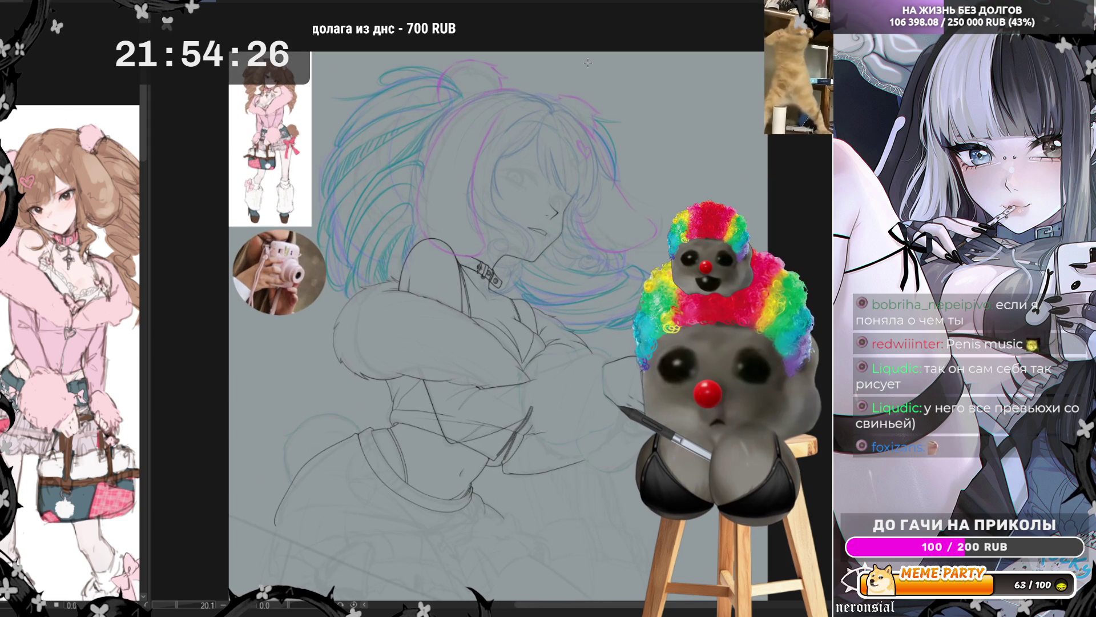
pyautogui.scroll(2, 618, 178)
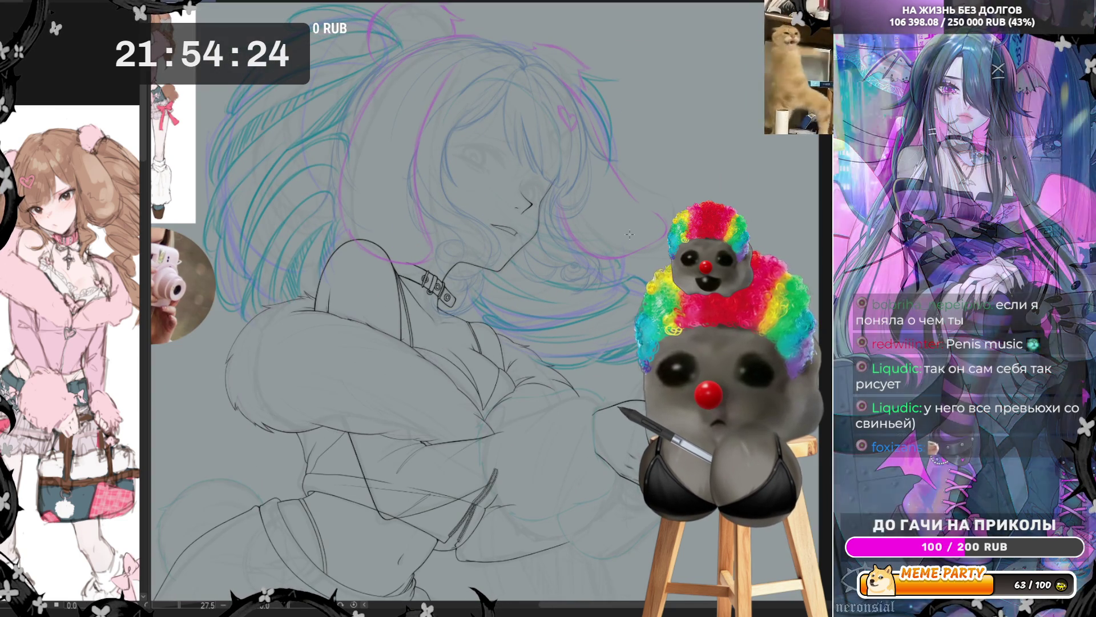
pyautogui.scroll(-1, 560, 140)
pyautogui.scroll(2, 560, 140)
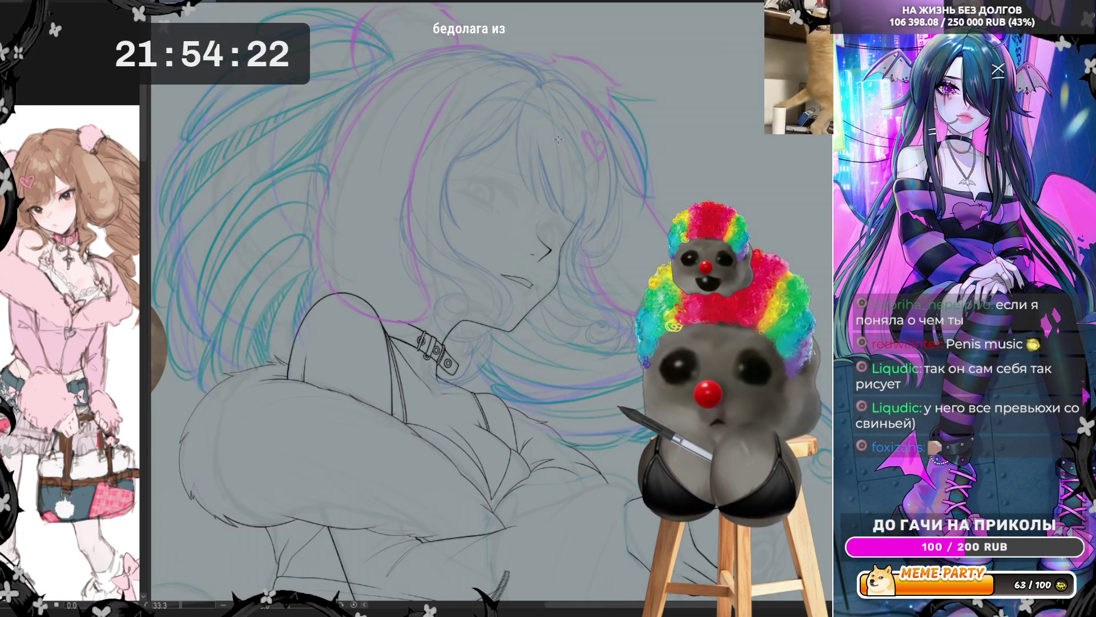
pyautogui.scroll(-1, 559, 139)
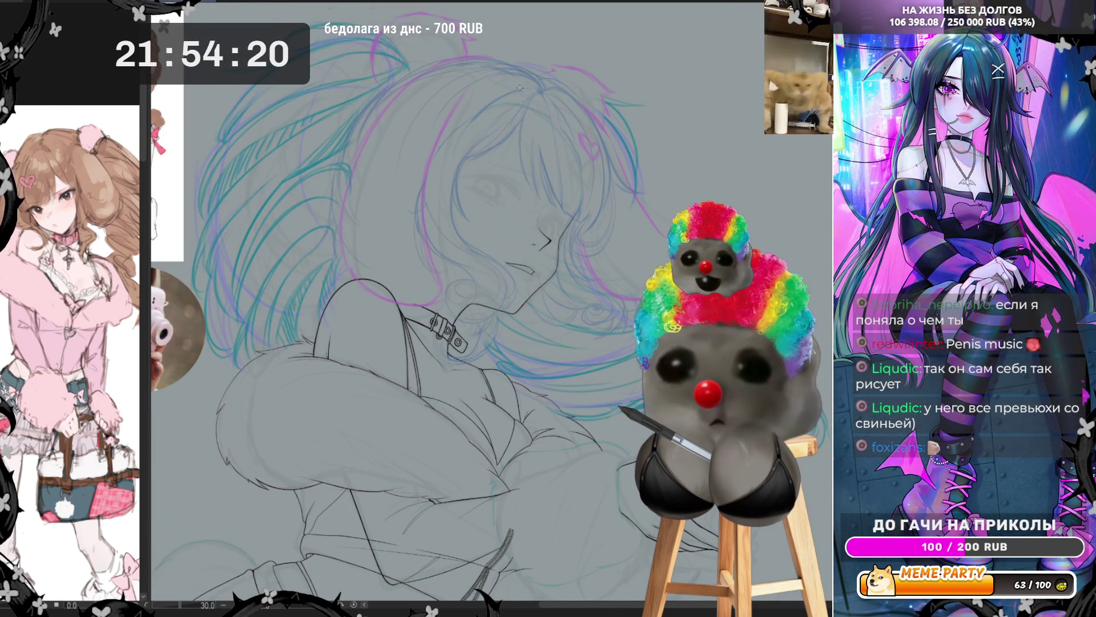
pyautogui.scroll(1, 512, 25)
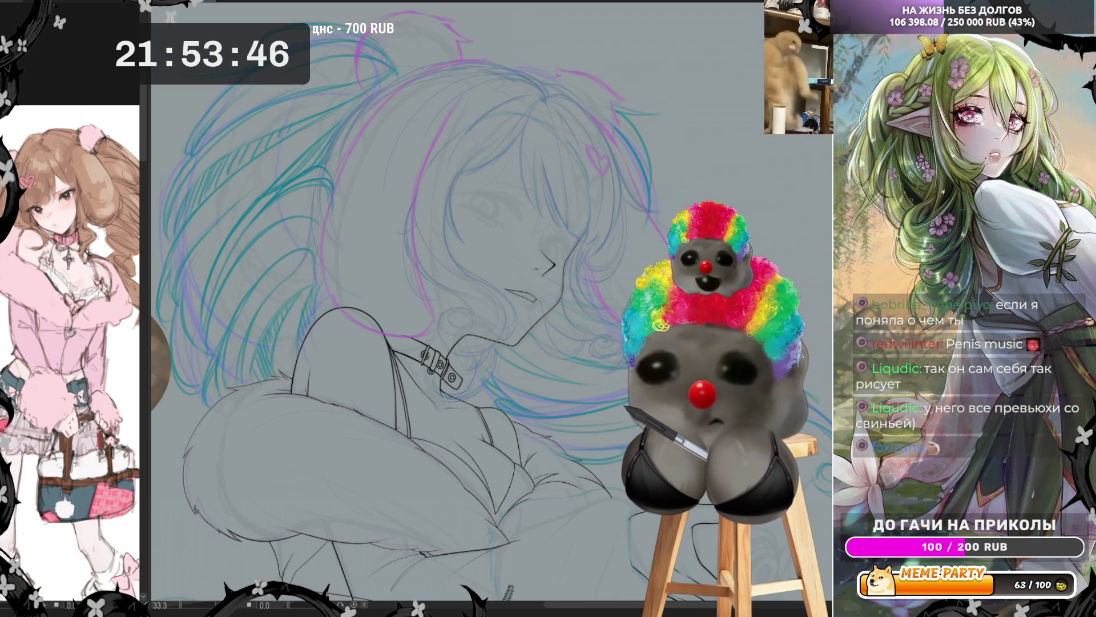
# Undo the trial strokes on the hair and fluffy sleeve, then fit the whole drawing in view.
pyautogui.moveTo(277, 197); pyautogui.dragTo(292, 181)
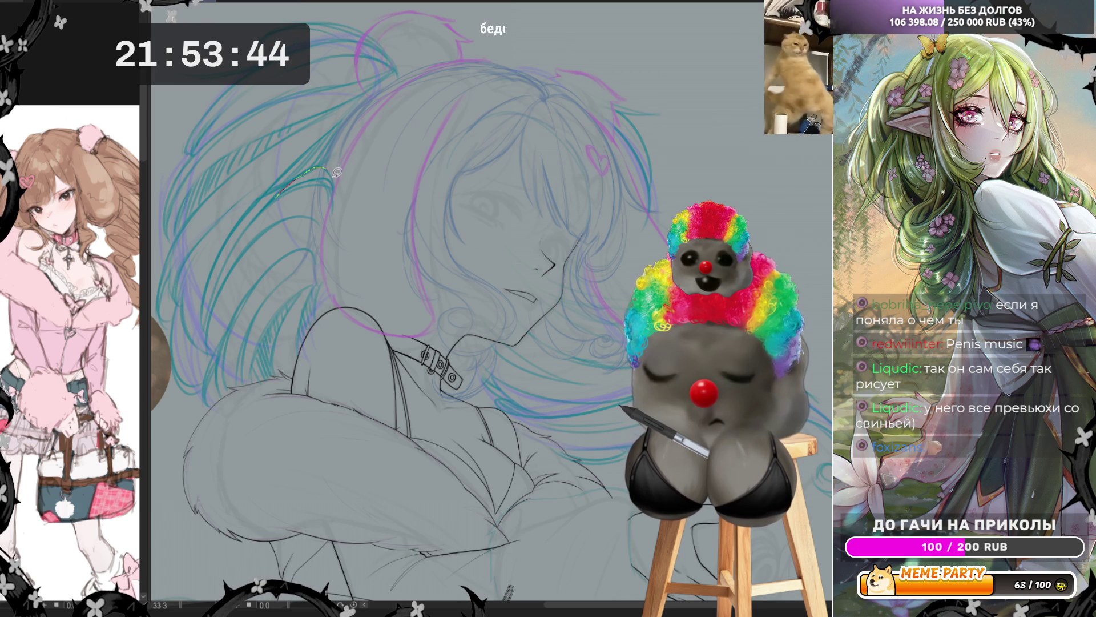
pyautogui.hotkey('ctrl', 'z')
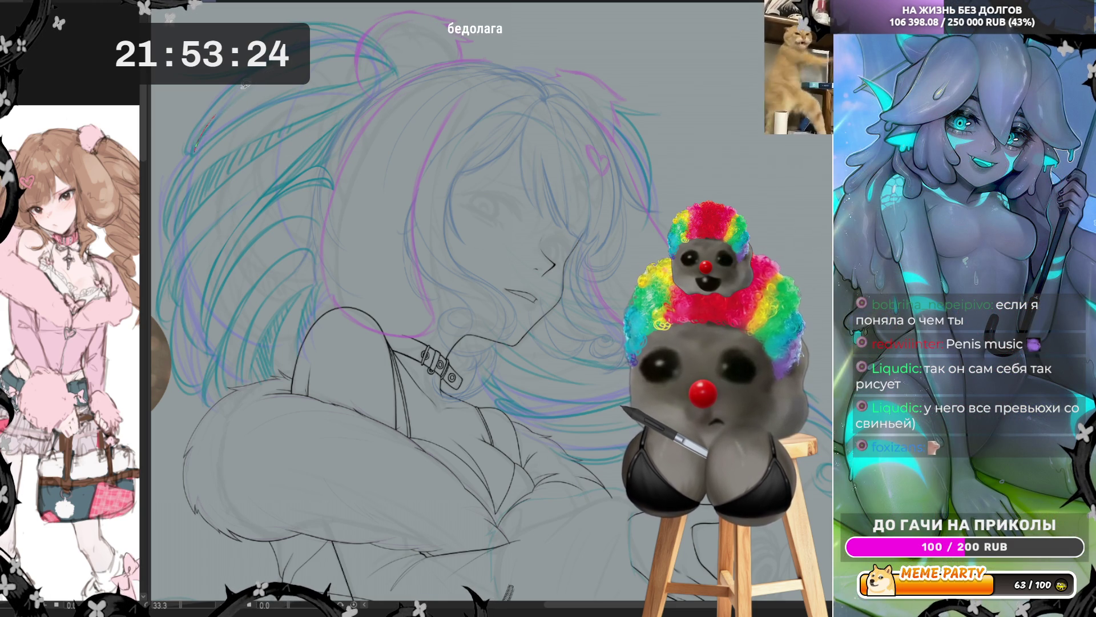
pyautogui.hotkey('ctrl', 'z')
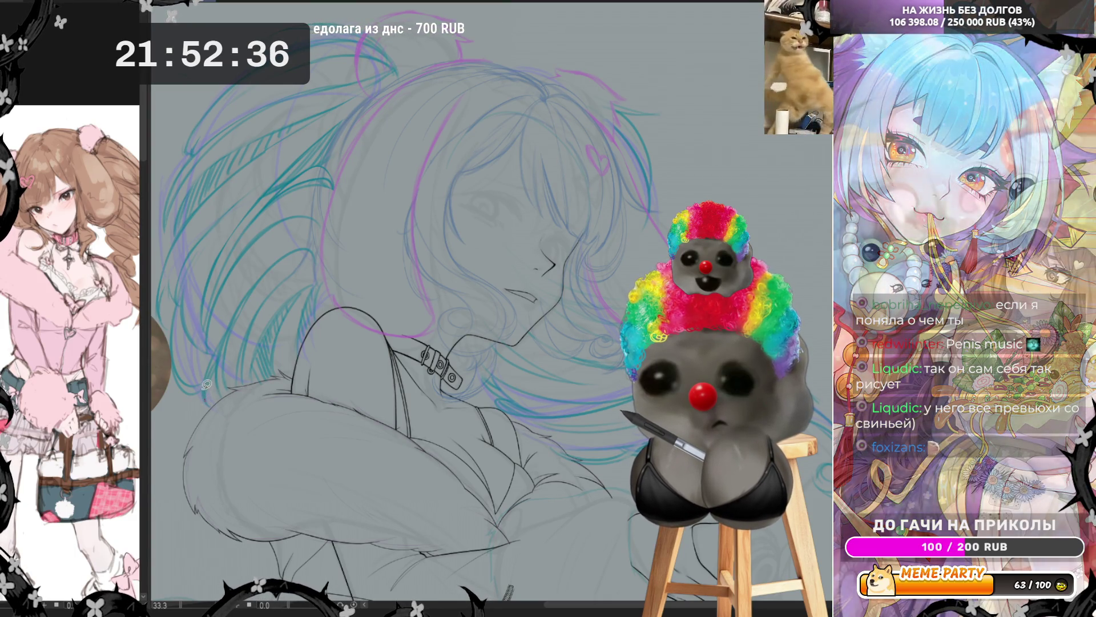
pyautogui.hotkey('ctrl', 'z')
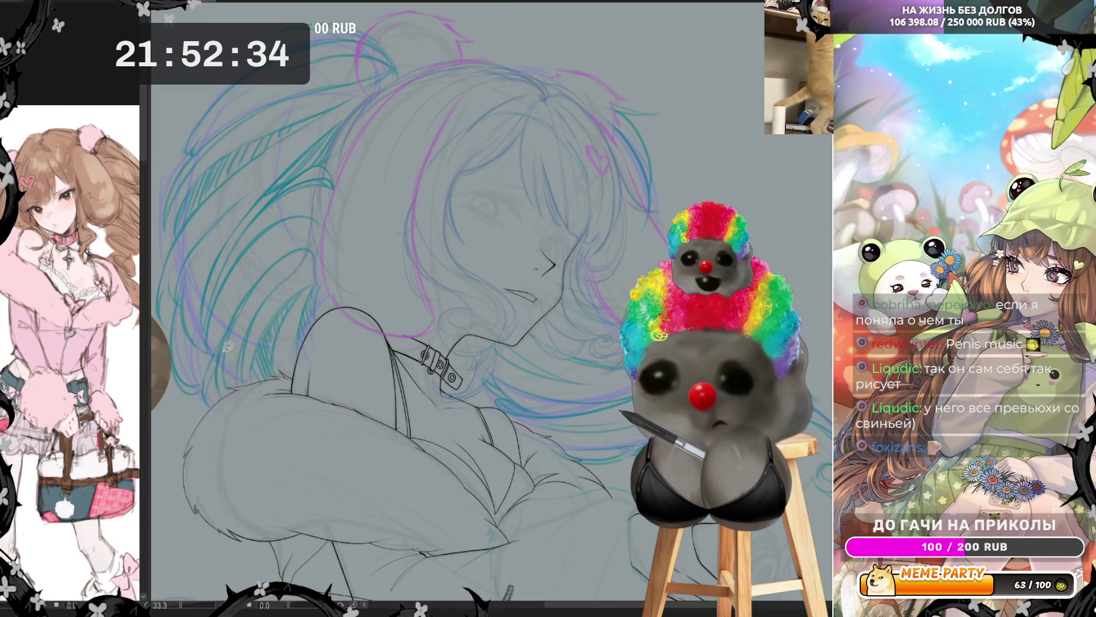
pyautogui.moveTo(221, 393); pyautogui.dragTo(232, 326)
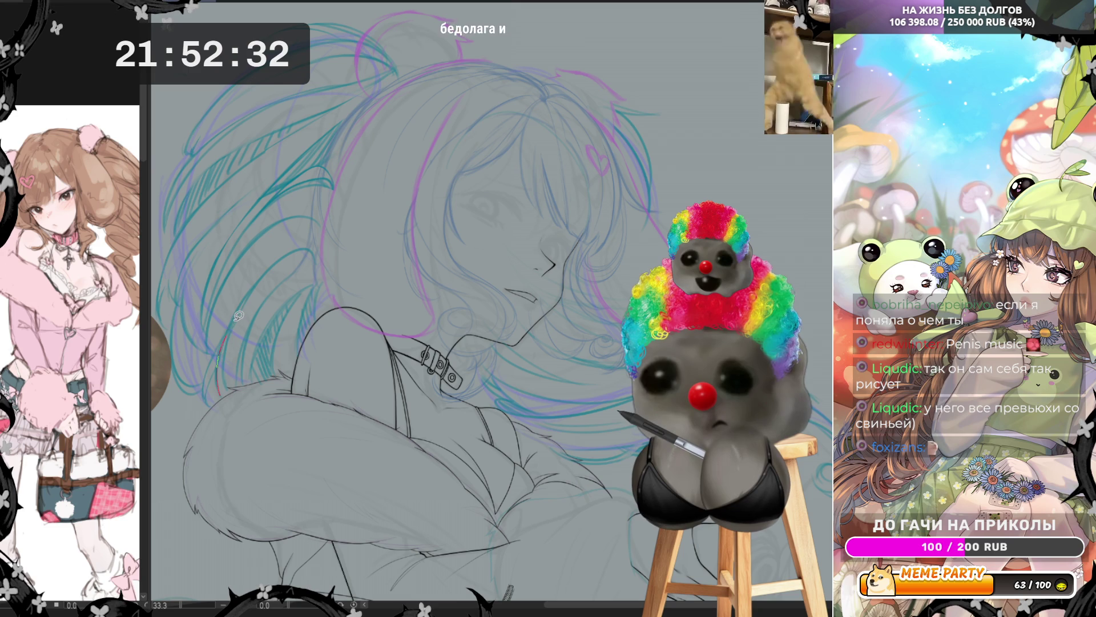
pyautogui.hotkey('ctrl', 'z')
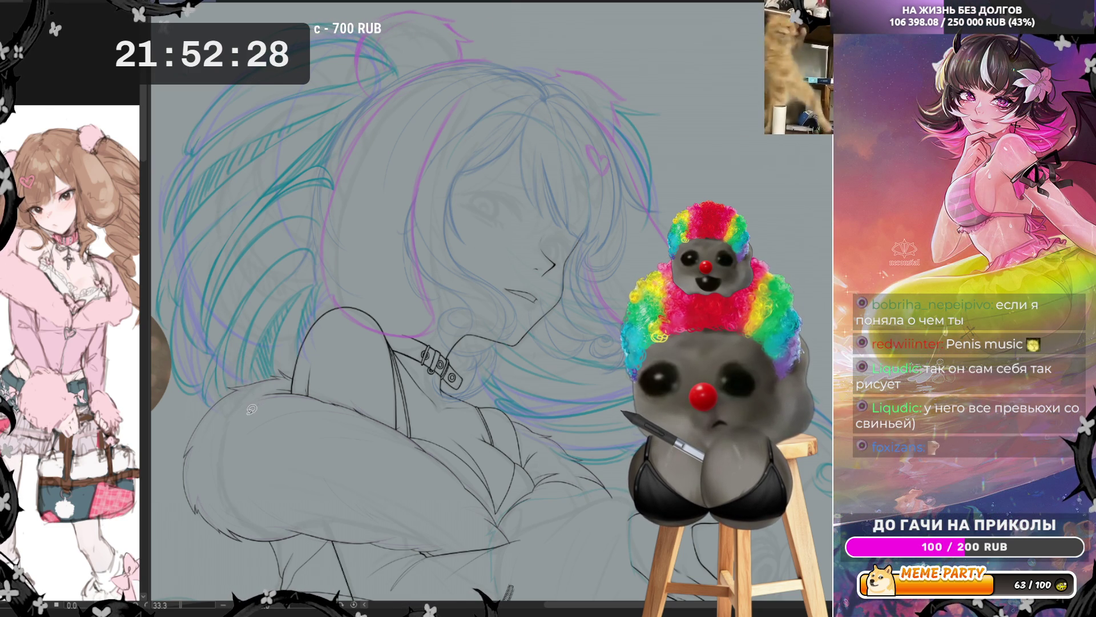
pyautogui.hotkey('ctrl', '0')
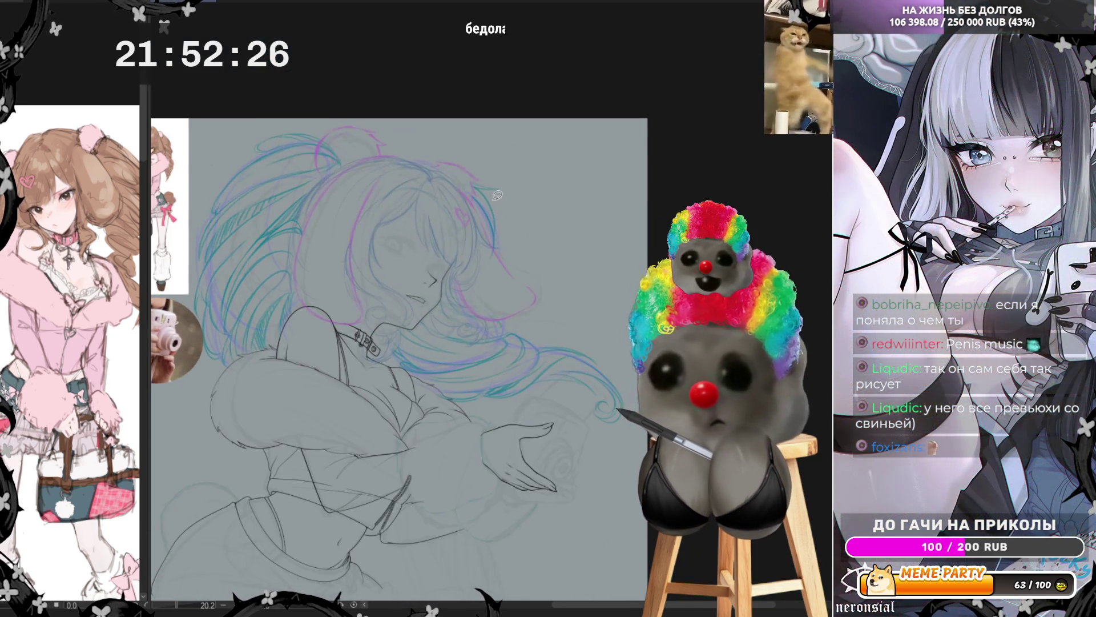
pyautogui.scroll(2, 513, 195)
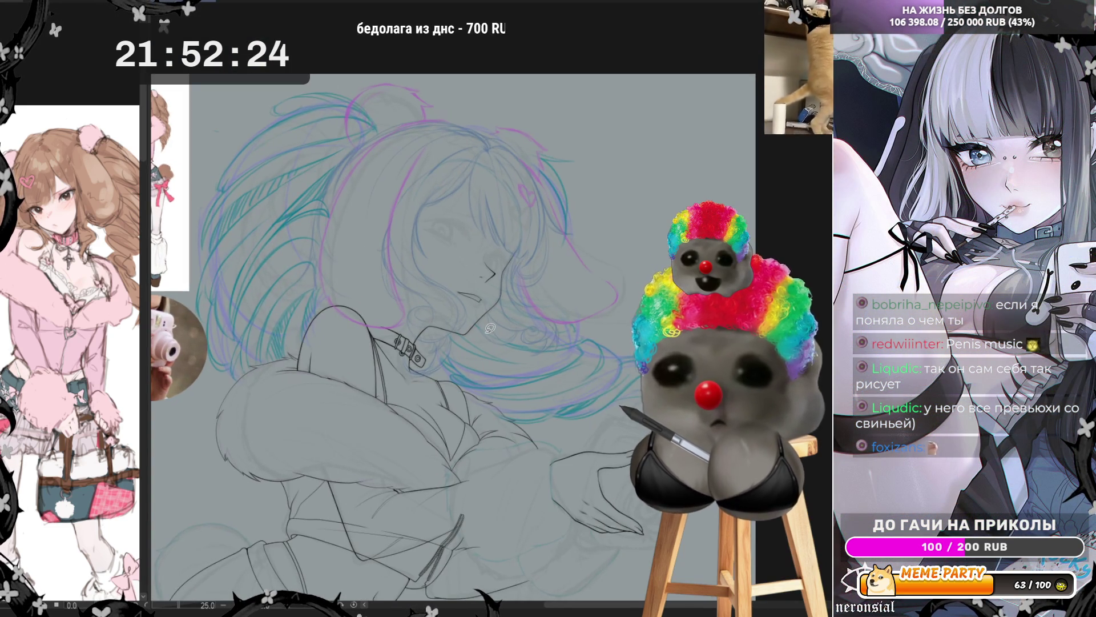
pyautogui.scroll(1, 490, 328)
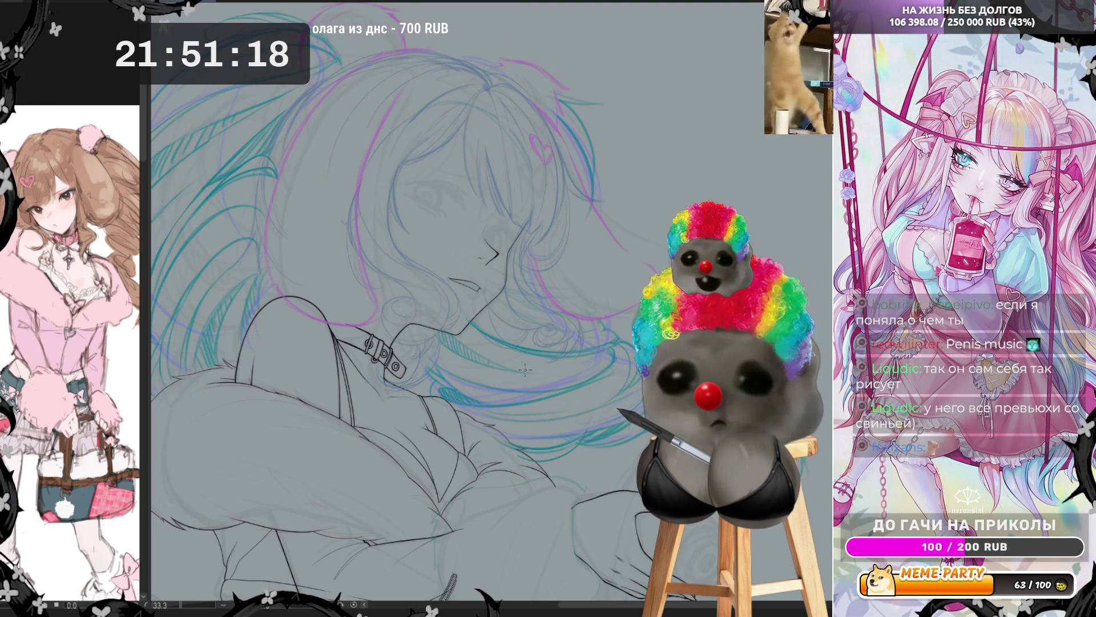
pyautogui.scroll(-4, 701, 261)
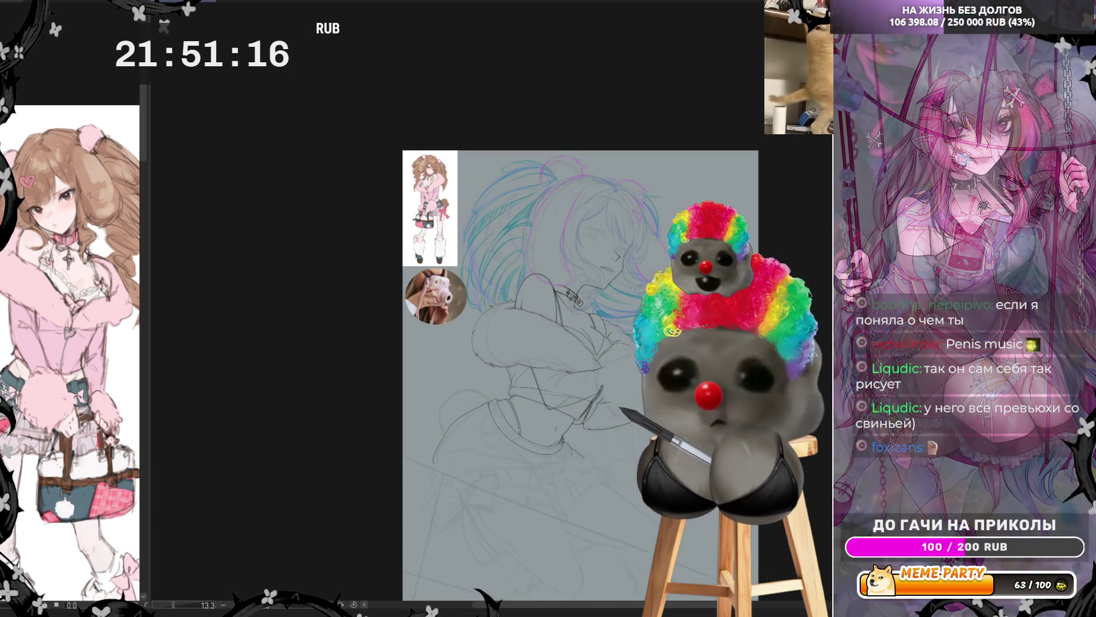
pyautogui.scroll(3, 683, 347)
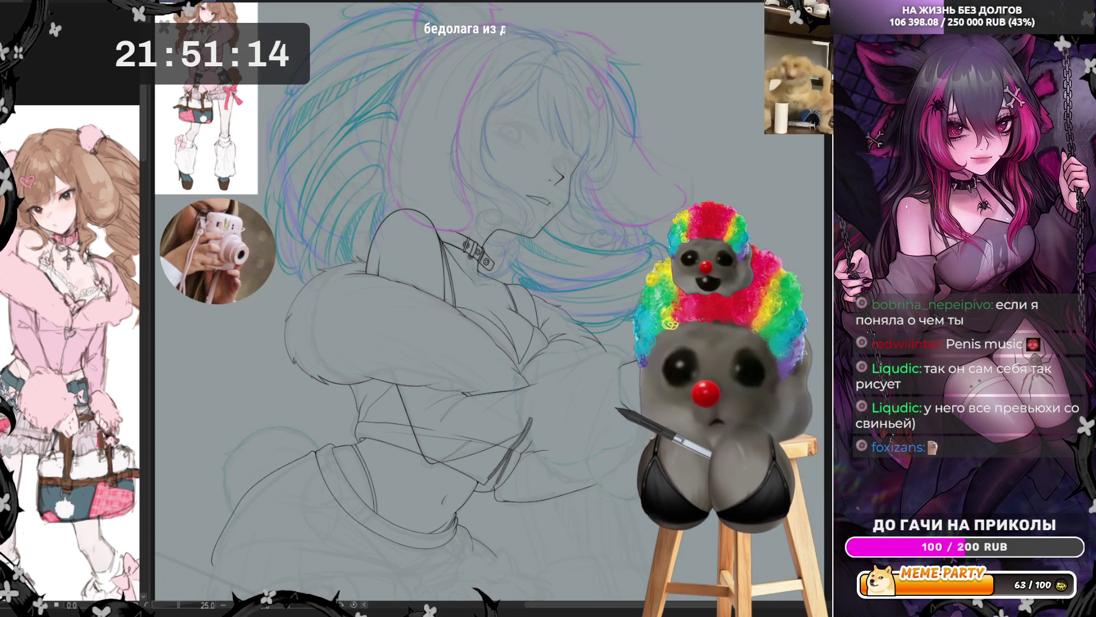
pyautogui.press('h')
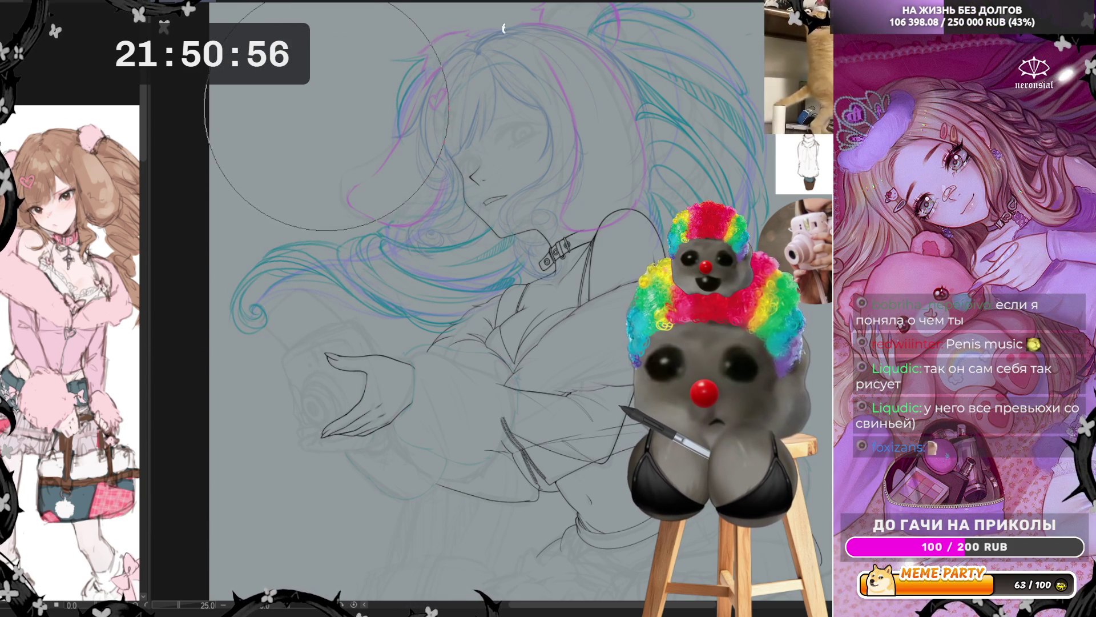
# Zoom in and ink three new lines along the flowing hair strands.
pyautogui.scroll(-4, 545, 223)
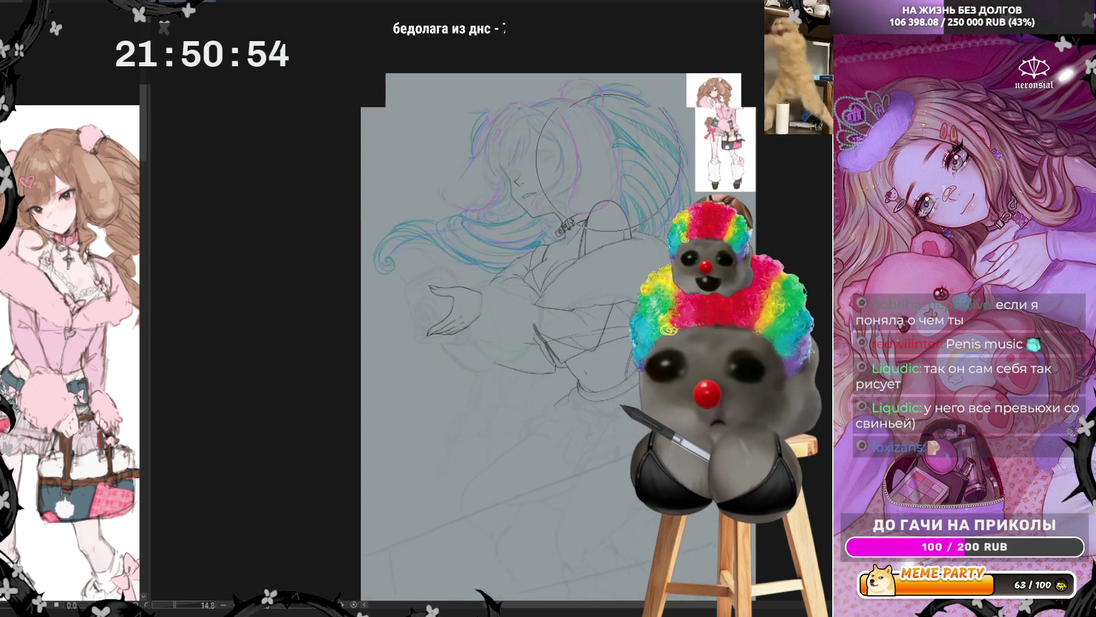
pyautogui.scroll(2, 647, 109)
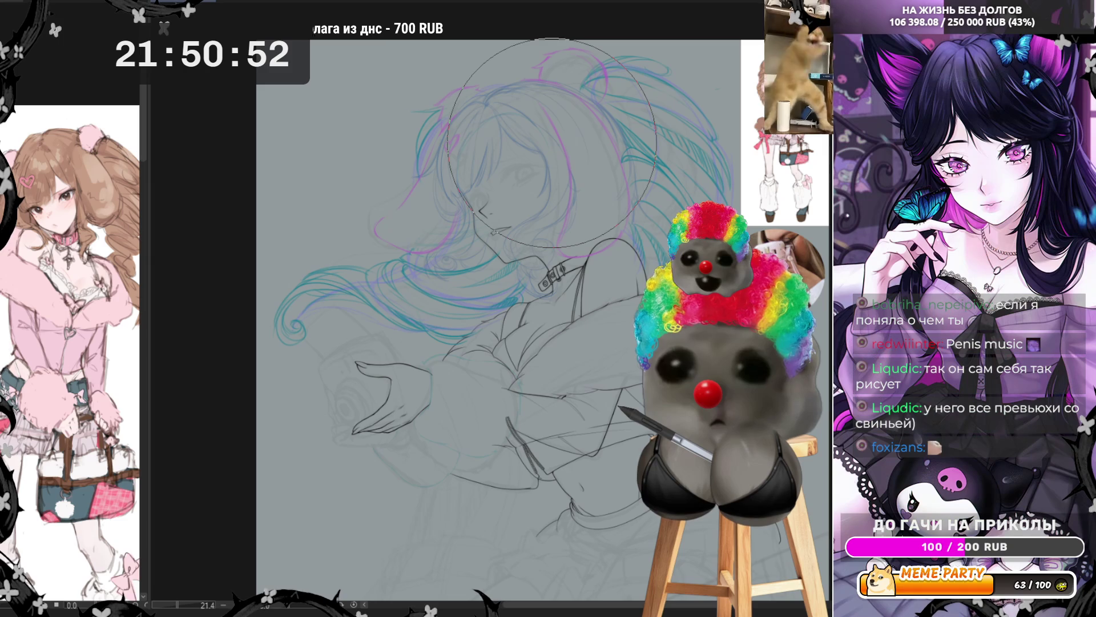
pyautogui.scroll(2, 551, 143)
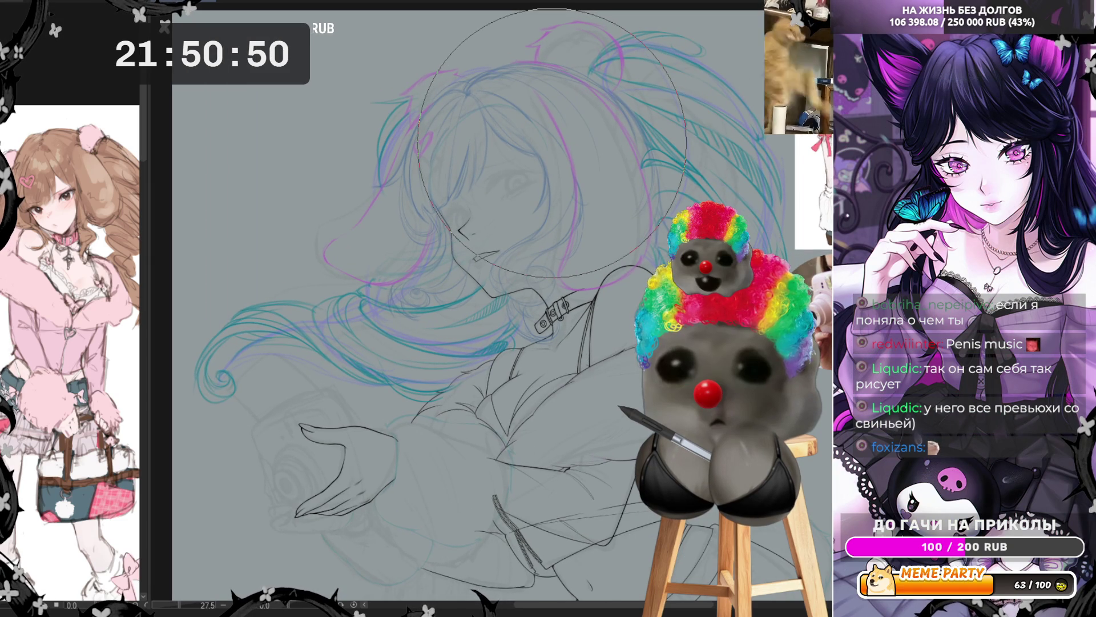
pyautogui.scroll(2, 552, 143)
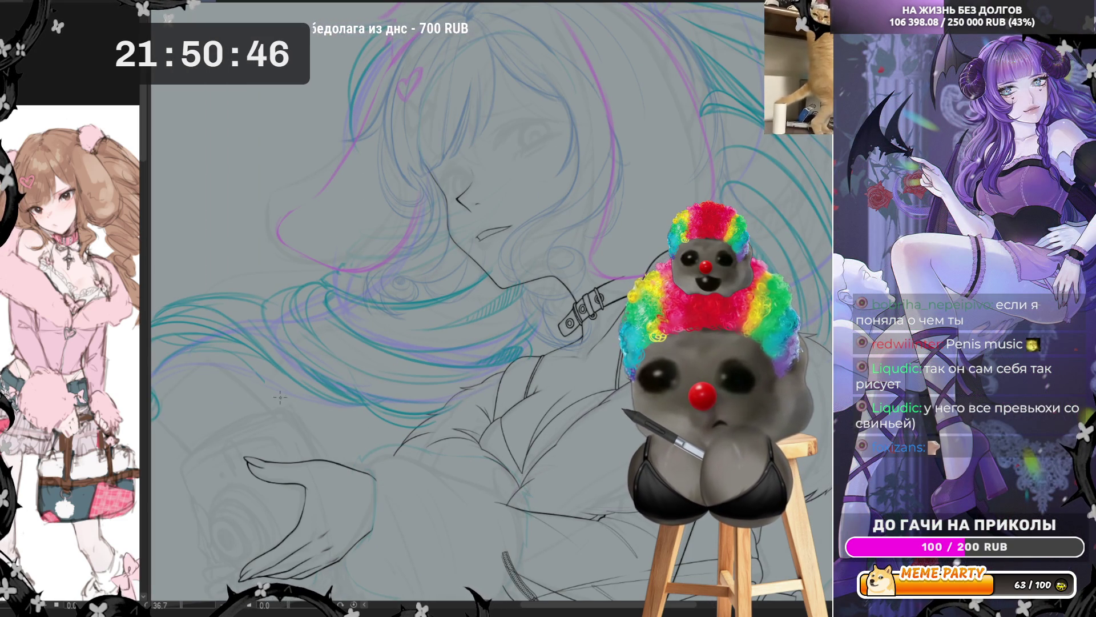
pyautogui.moveTo(202, 348); pyautogui.dragTo(300, 400)
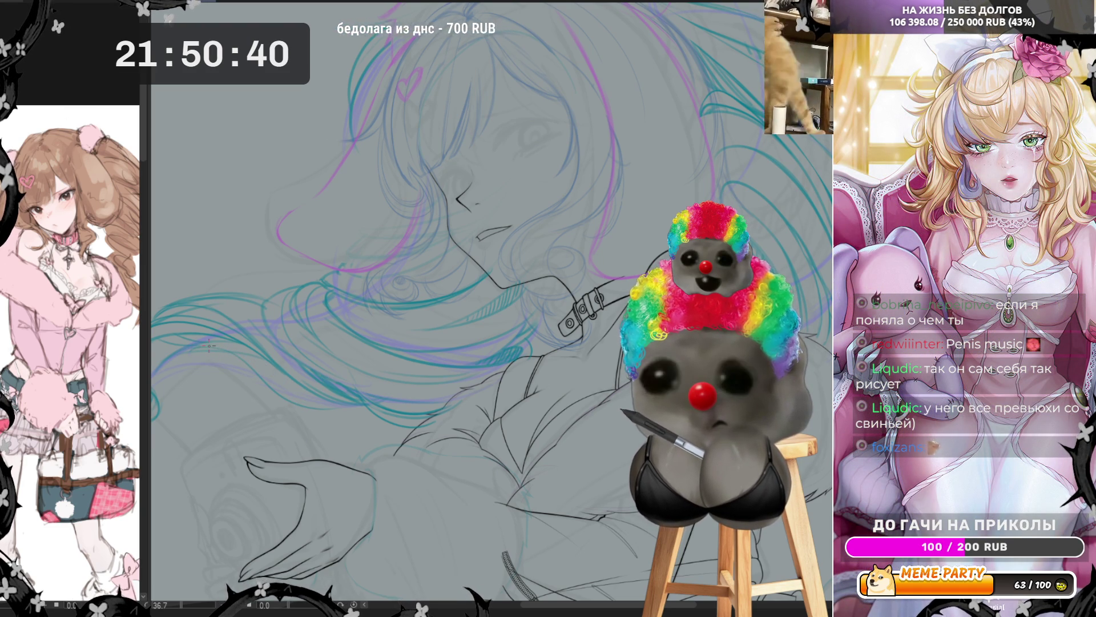
pyautogui.moveTo(200, 345); pyautogui.dragTo(323, 380)
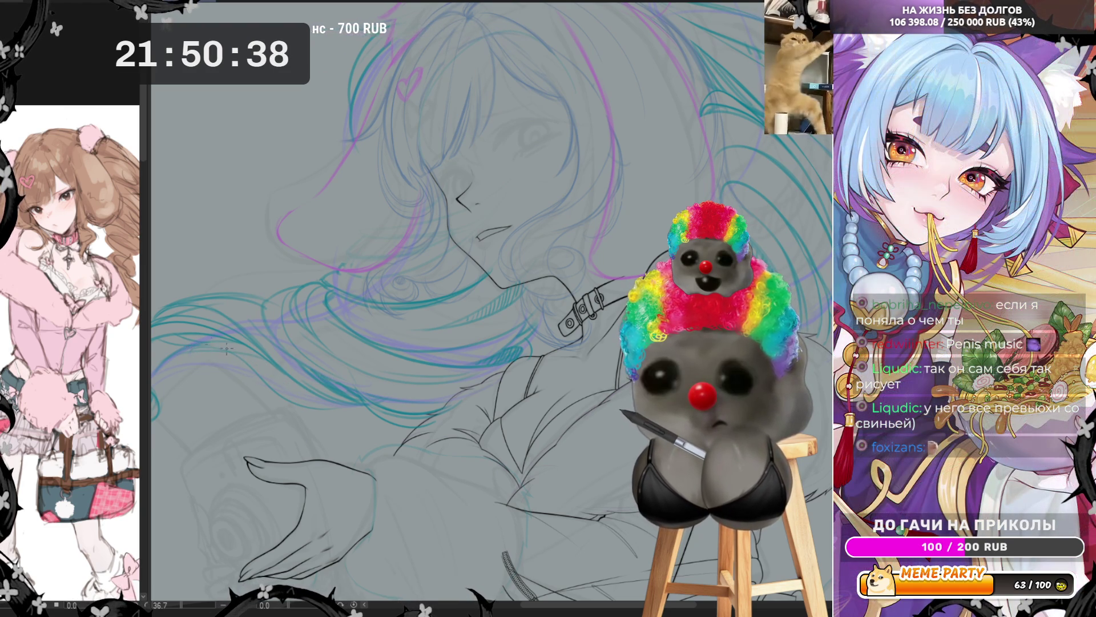
pyautogui.moveTo(252, 354); pyautogui.dragTo(314, 381)
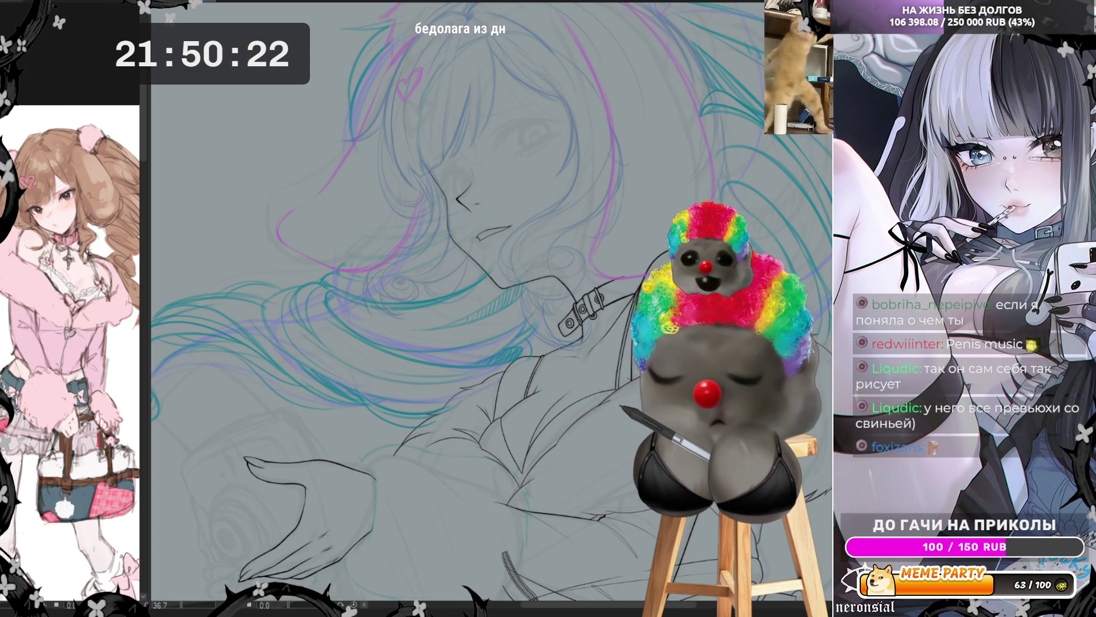
pyautogui.scroll(-2, 651, 191)
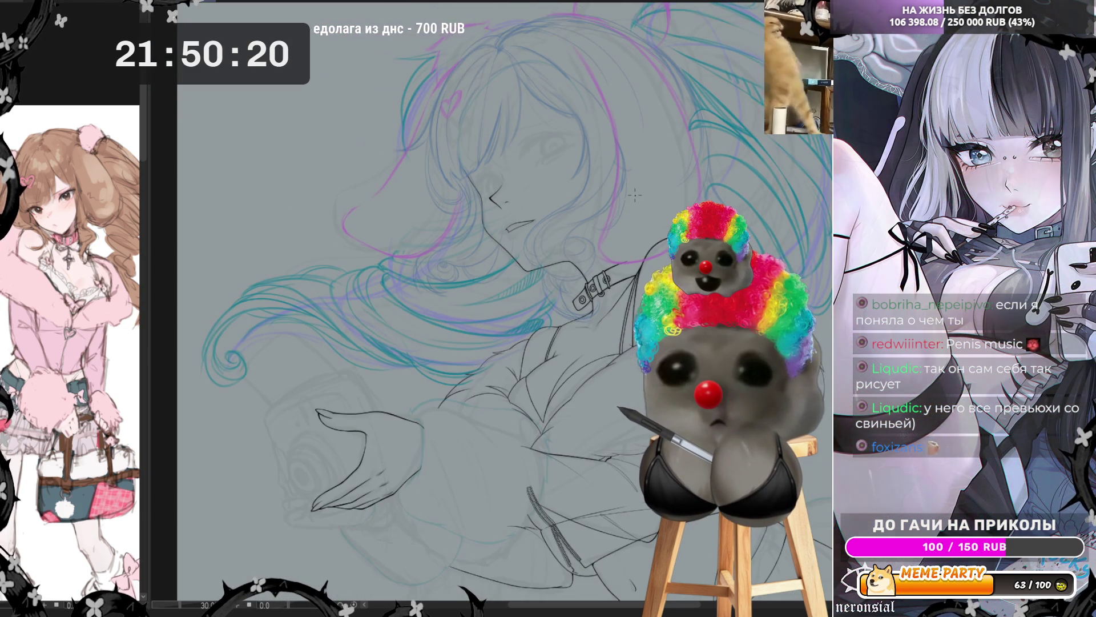
pyautogui.scroll(-2, 635, 196)
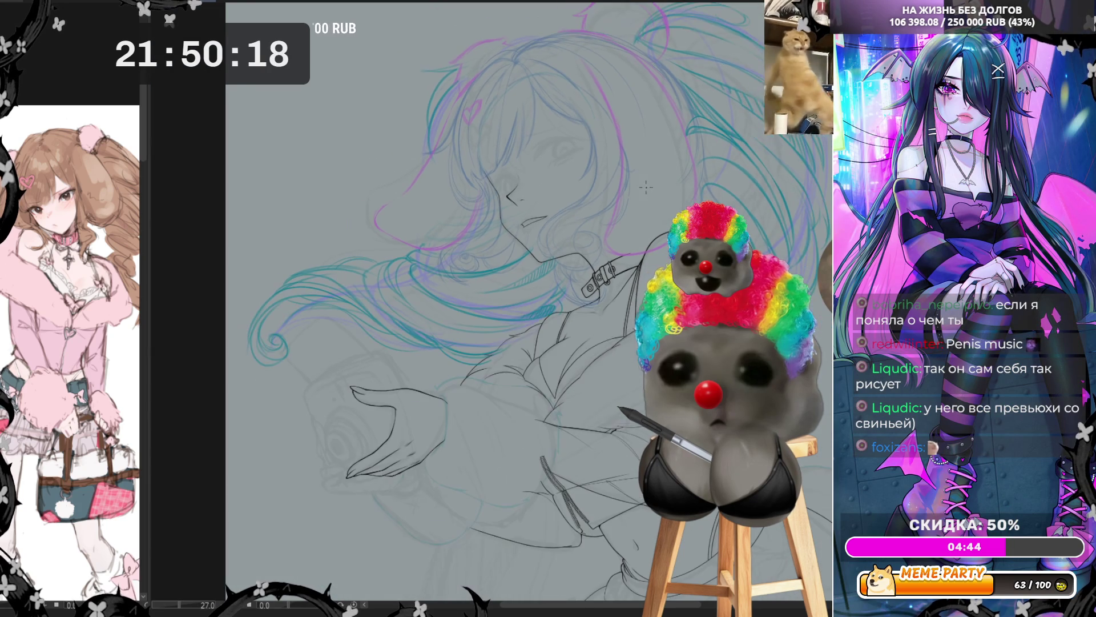
# Zoom the canvas from 13.3% to about 60% around the girl's face and hair.
pyautogui.scroll(3, 679, 155)
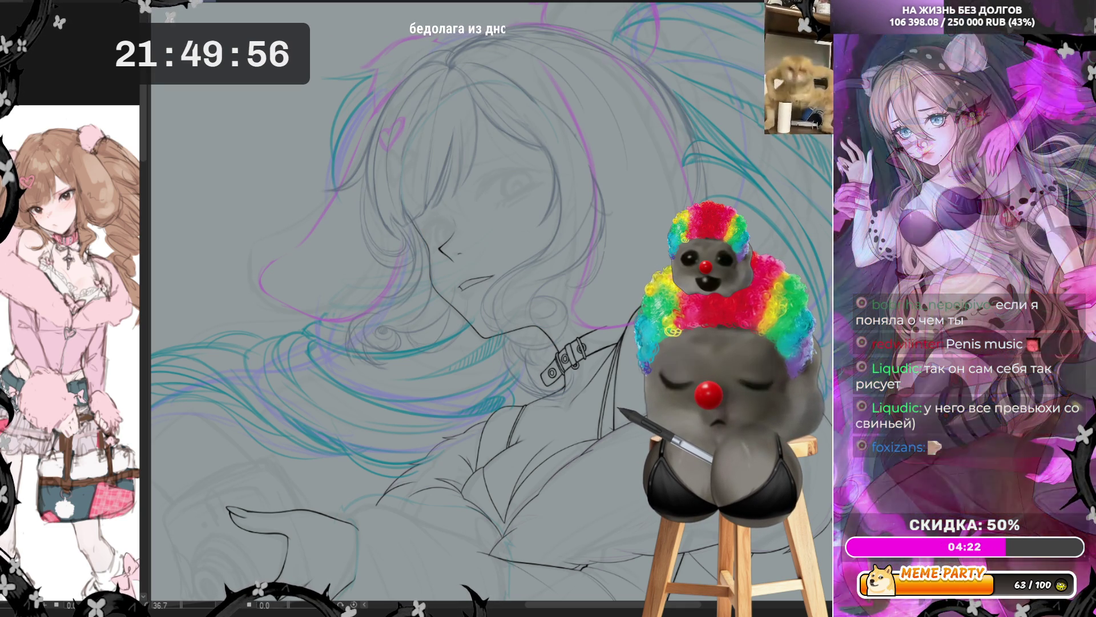
pyautogui.scroll(-3, 477, 254)
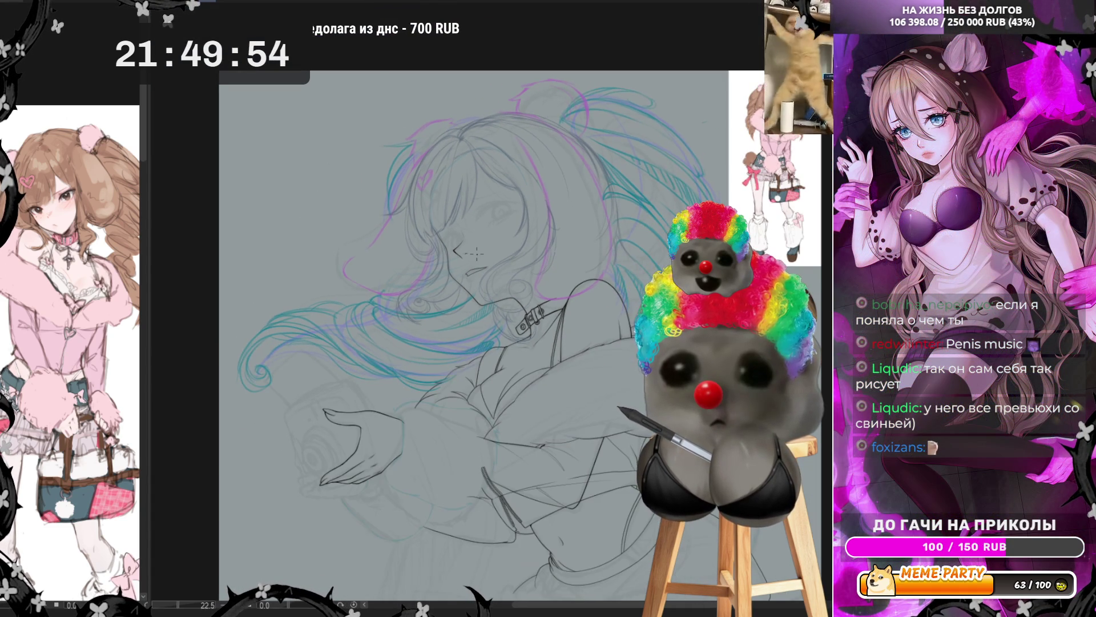
pyautogui.scroll(3, 477, 248)
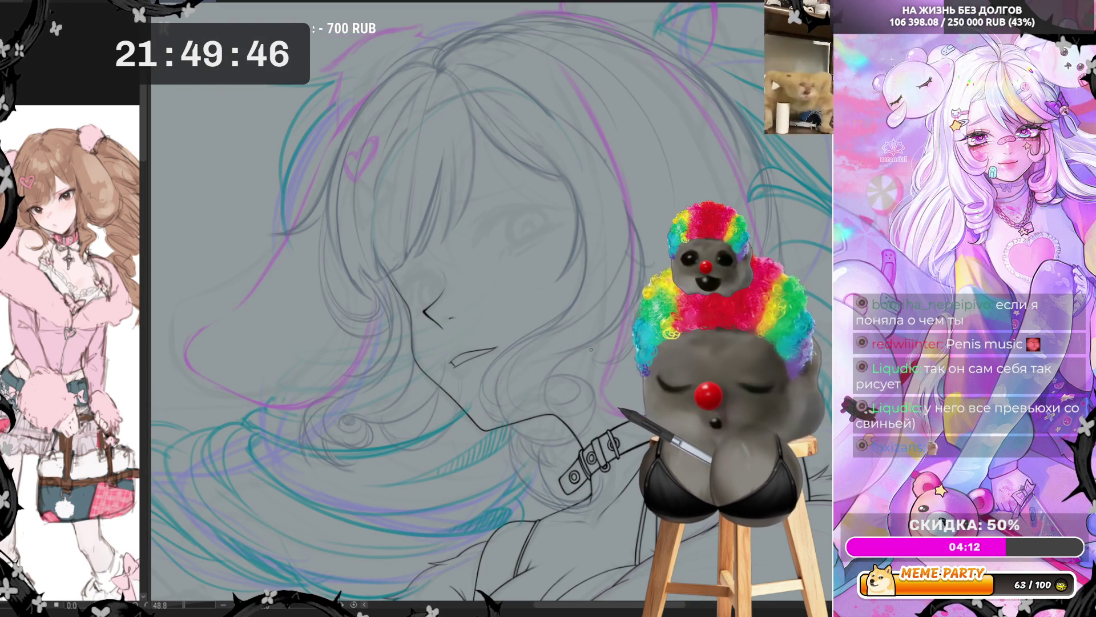
pyautogui.scroll(-5, 591, 349)
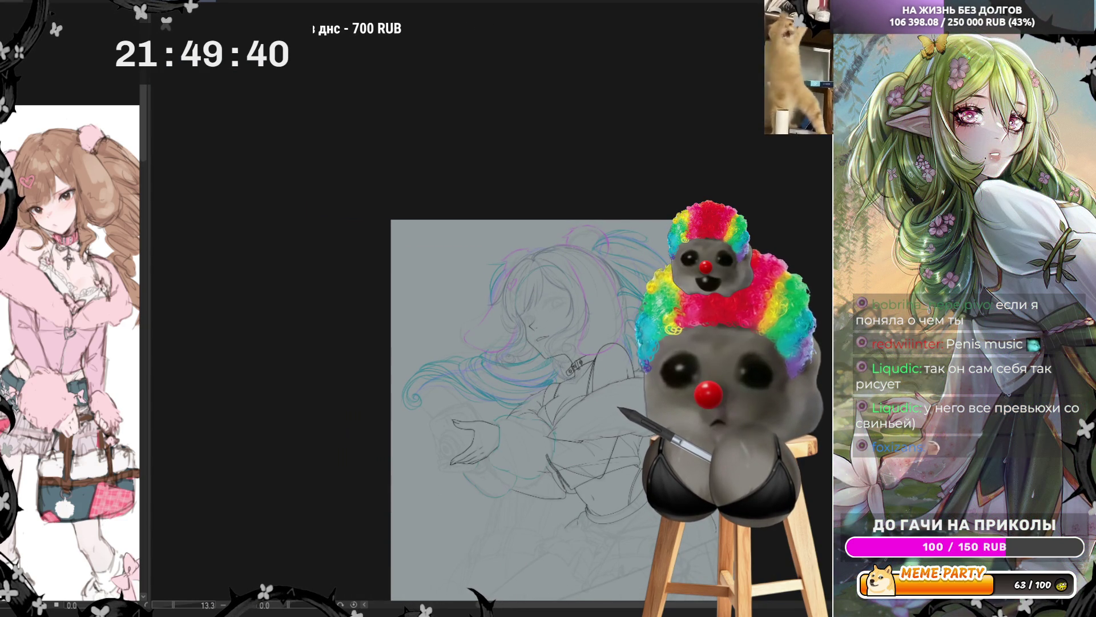
pyautogui.scroll(3, 643, 177)
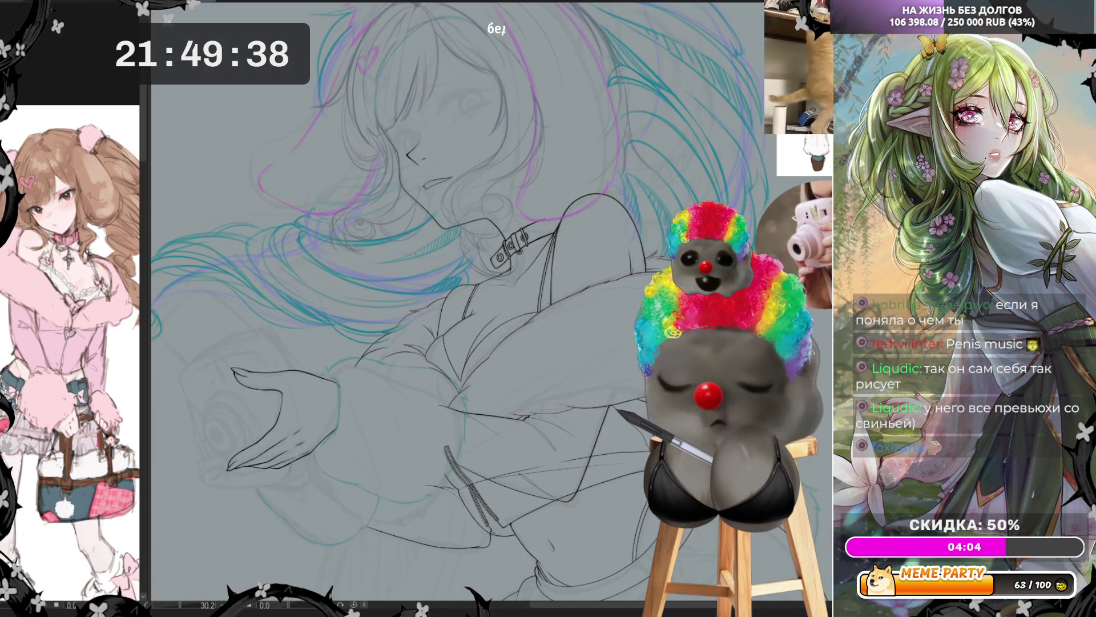
pyautogui.scroll(1, 479, 184)
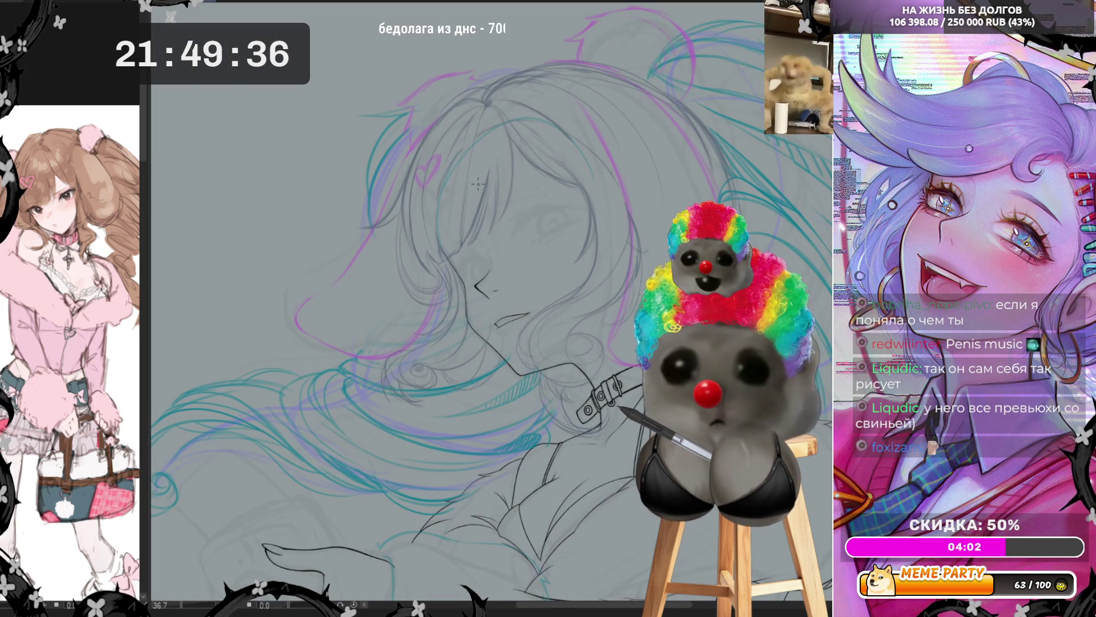
pyautogui.scroll(2, 478, 184)
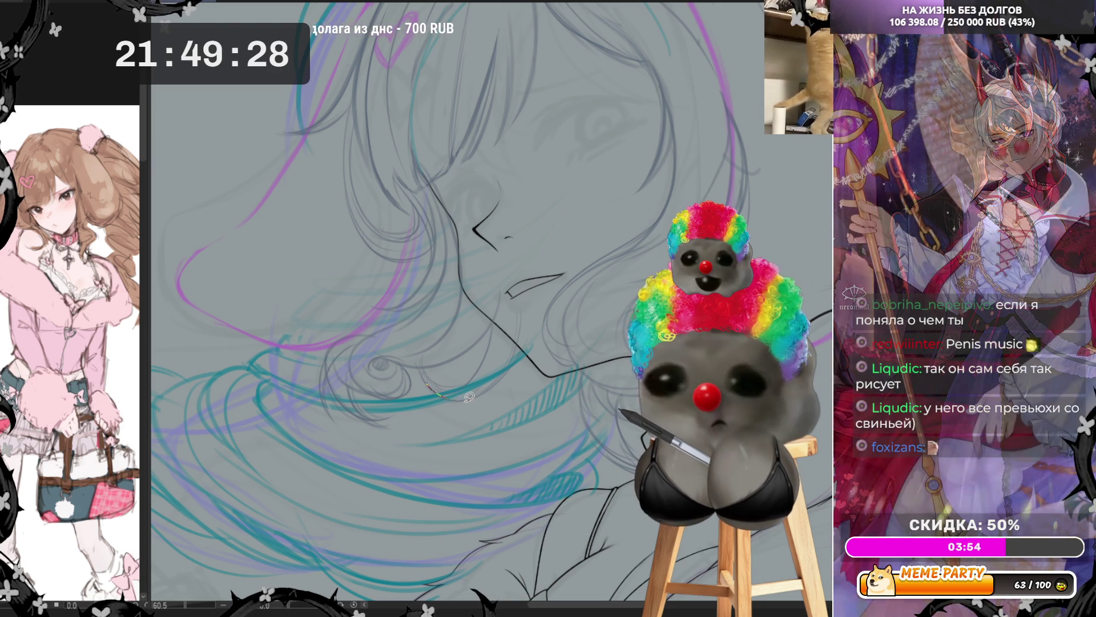
# Ink the chin line and a neck hair strand, compare with the full drawing, and zoom back.
pyautogui.moveTo(516, 341)
pyautogui.mouseDown()
pyautogui.moveTo(468, 396)
pyautogui.moveTo(440, 374)
pyautogui.mouseUp()
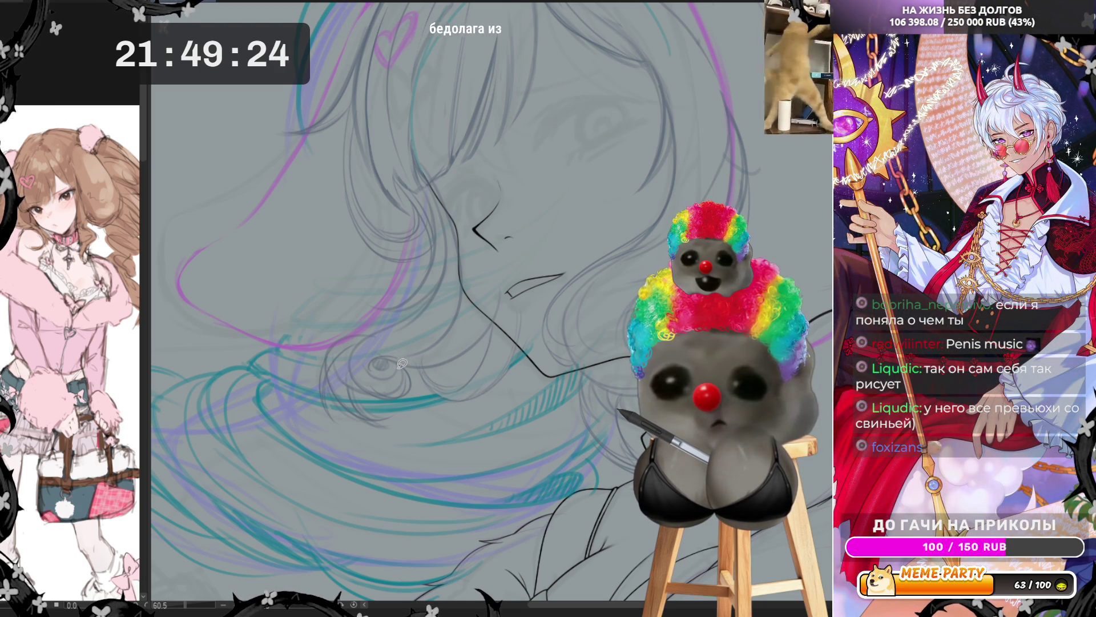
pyautogui.moveTo(330, 378)
pyautogui.mouseDown()
pyautogui.moveTo(371, 422)
pyautogui.moveTo(350, 384)
pyautogui.moveTo(323, 387)
pyautogui.moveTo(340, 347)
pyautogui.mouseUp()
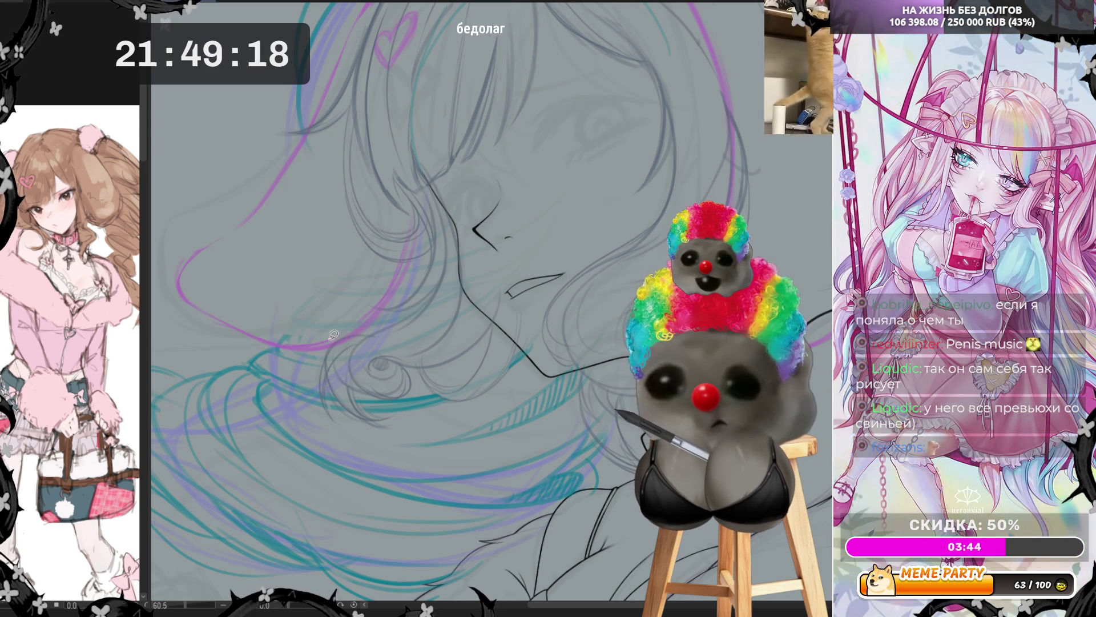
pyautogui.scroll(-3, 625, 363)
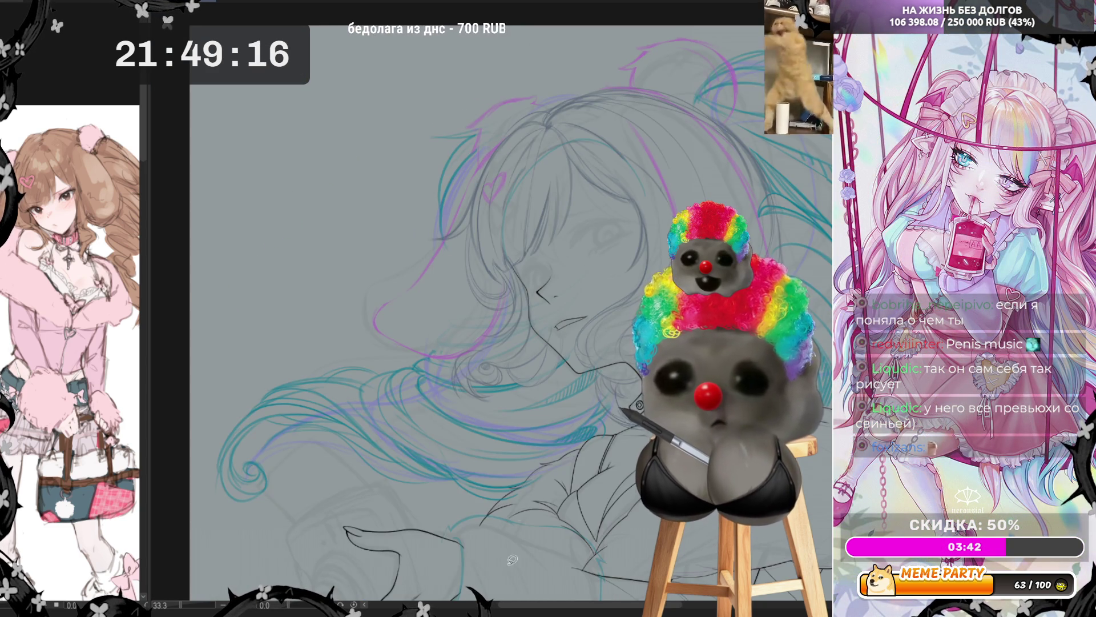
pyautogui.scroll(2, 520, 525)
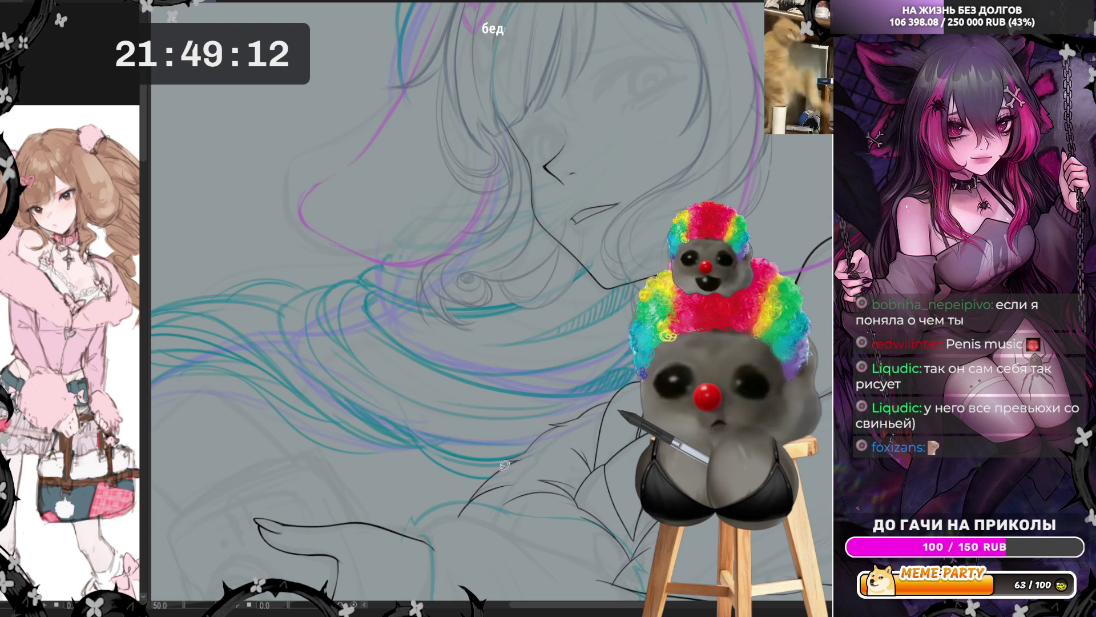
pyautogui.scroll(-3, 529, 329)
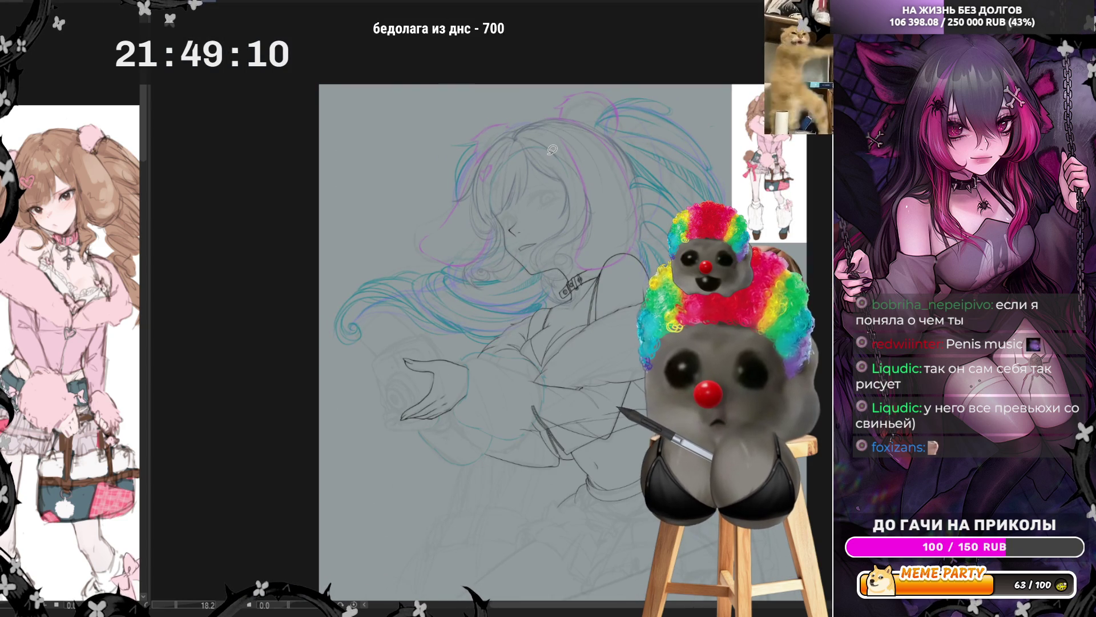
pyautogui.scroll(-1, 552, 150)
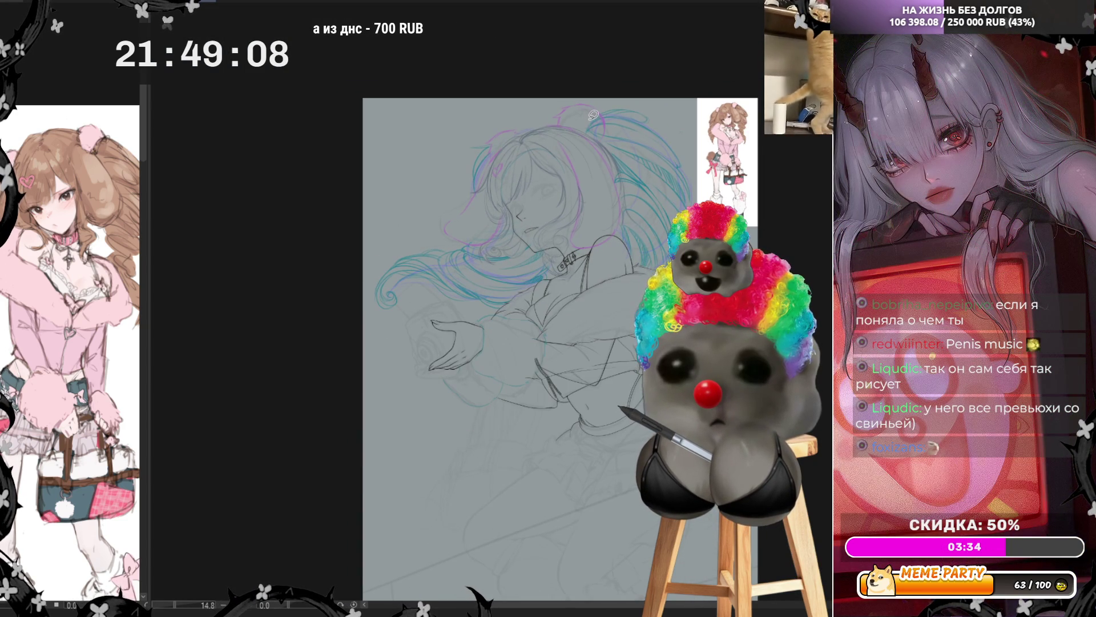
pyautogui.scroll(-1, 594, 115)
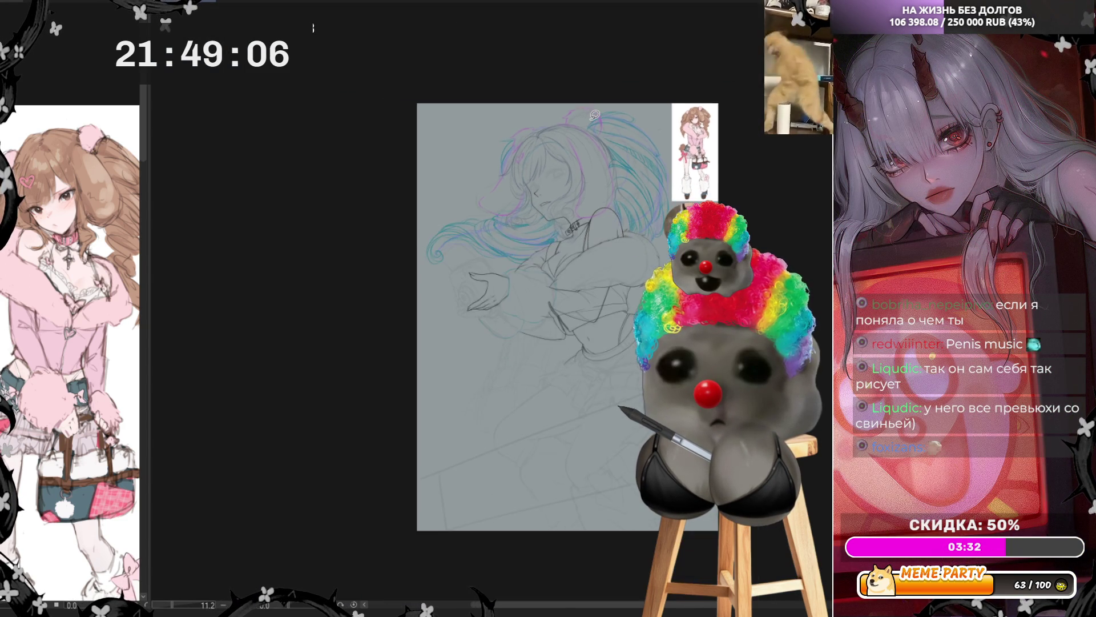
pyautogui.scroll(2, 619, 155)
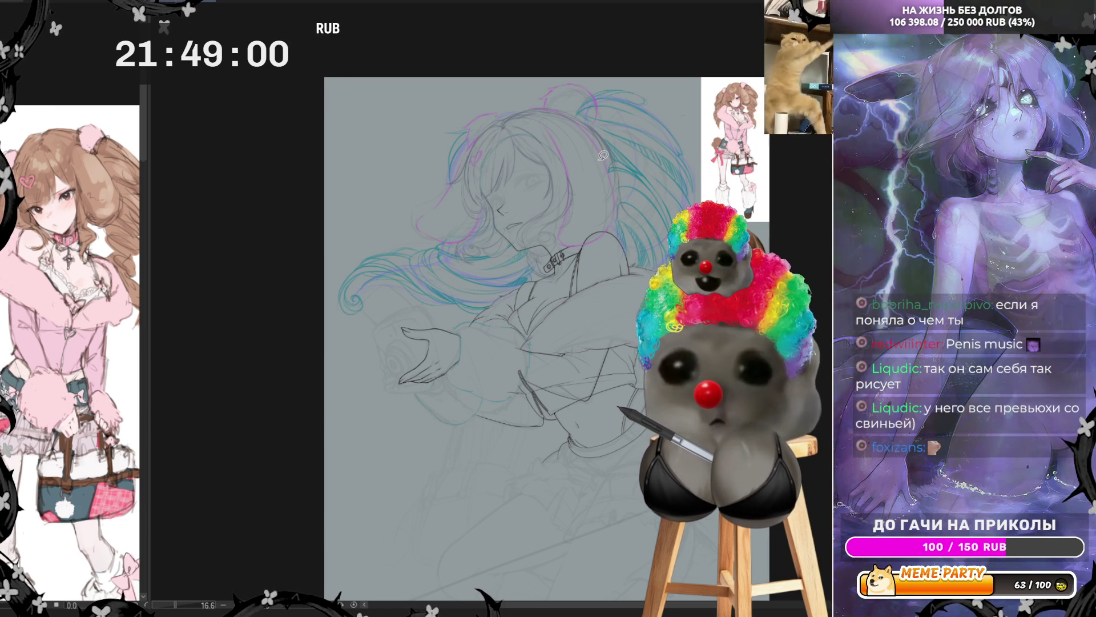
pyautogui.scroll(5, 620, 160)
pyautogui.scroll(1, 518, 199)
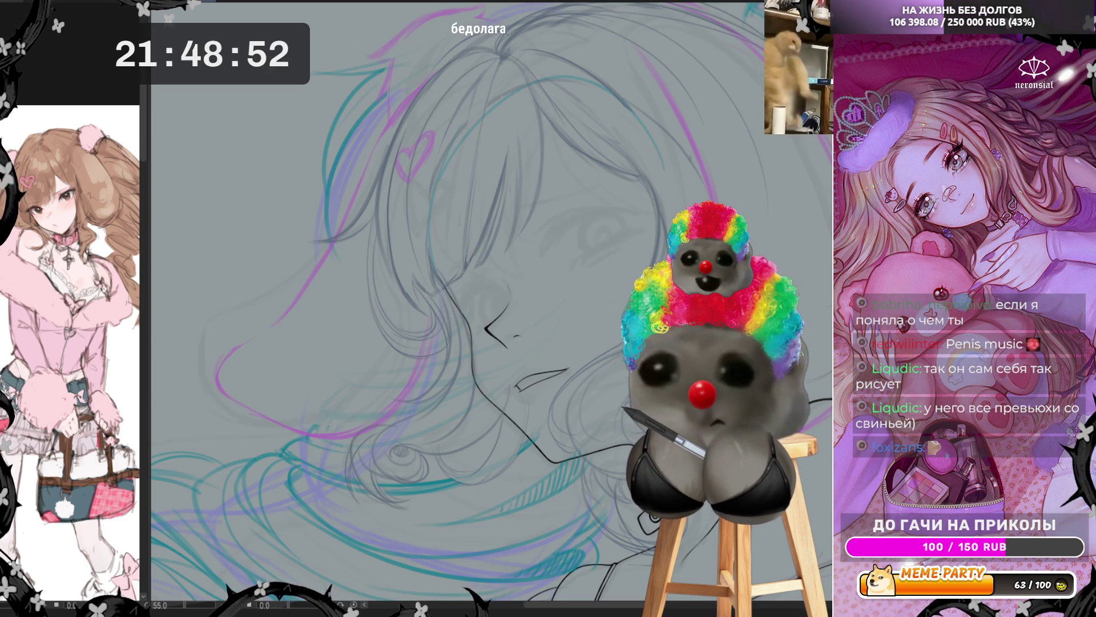
# Rotate the canvas to a comfortable drawing angle and zoom to 97.6% on the face.
pyautogui.scroll(1, 669, 185)
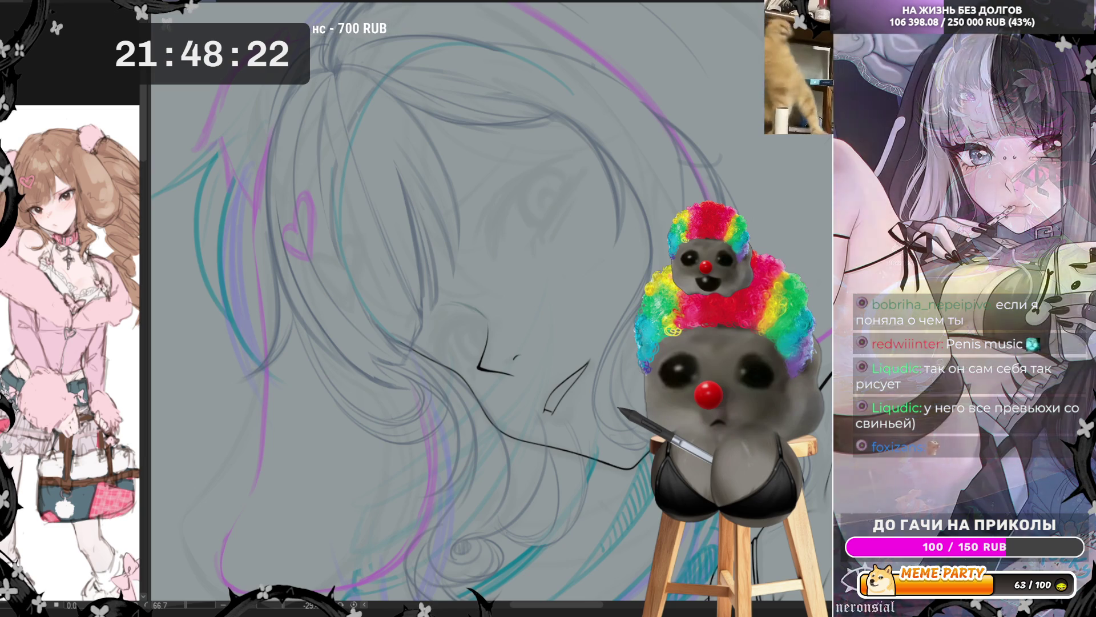
pyautogui.scroll(-1, 412, 320)
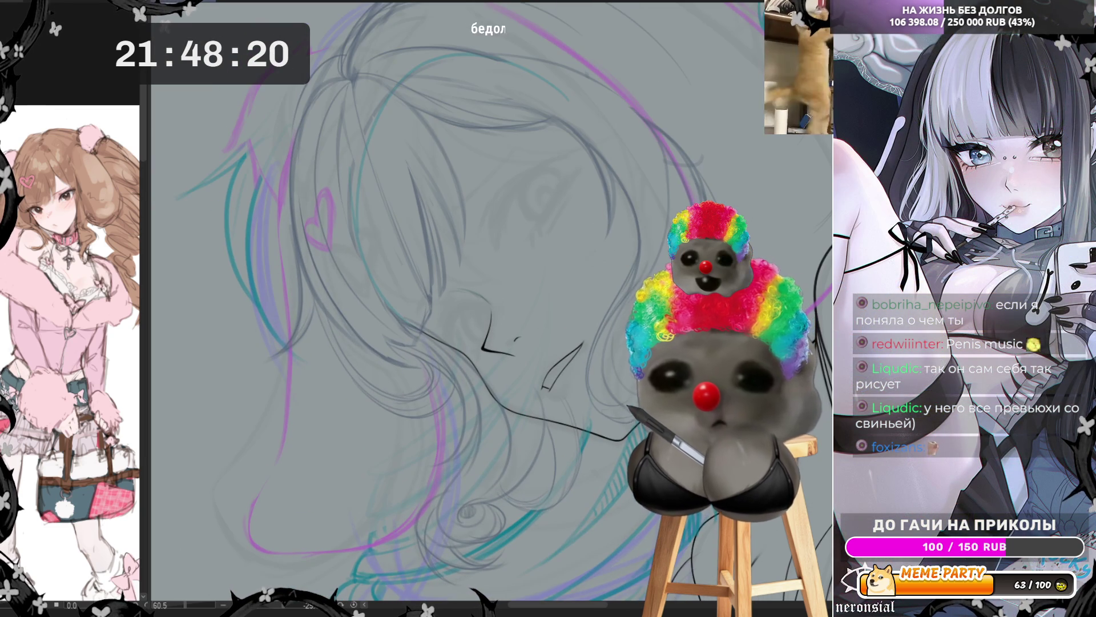
pyautogui.moveTo(326, 606); pyautogui.dragTo(293, 610)
pyautogui.scroll(3, 520, 274)
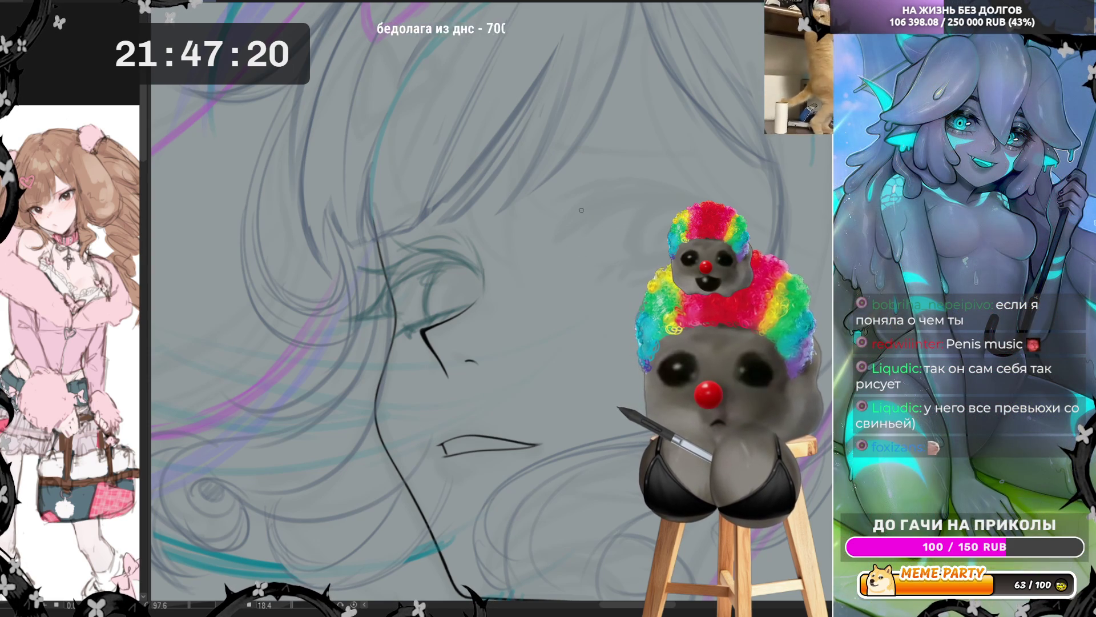
# Draw eyebrow strokes above the closed eye, check them mirrored, and add a short eyelash.
pyautogui.moveTo(576, 212); pyautogui.dragTo(553, 251)
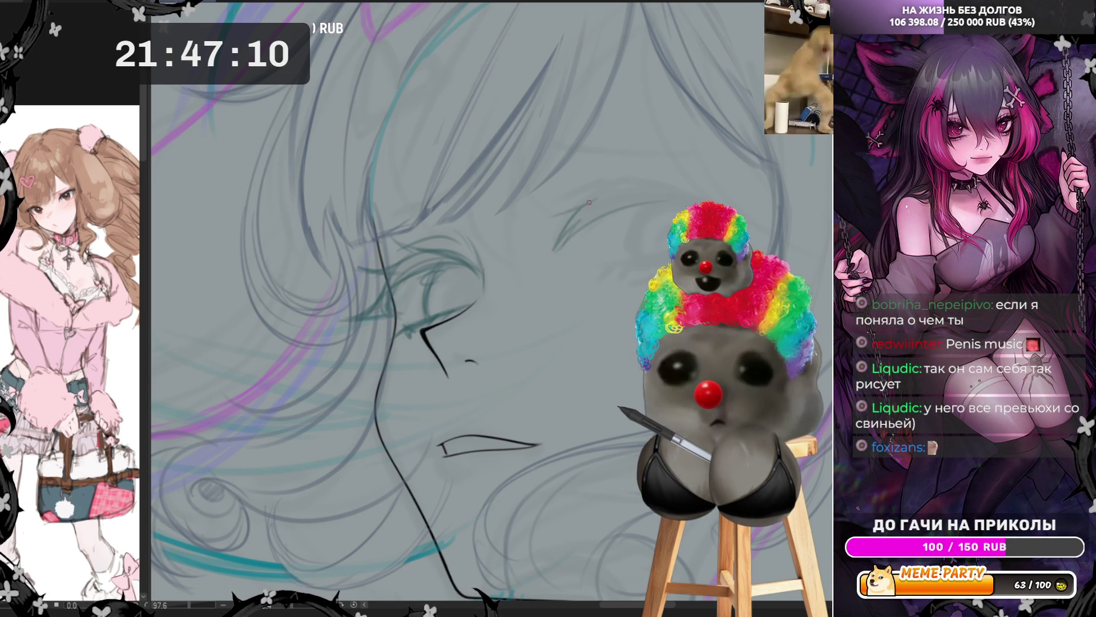
pyautogui.moveTo(560, 215); pyautogui.dragTo(599, 194)
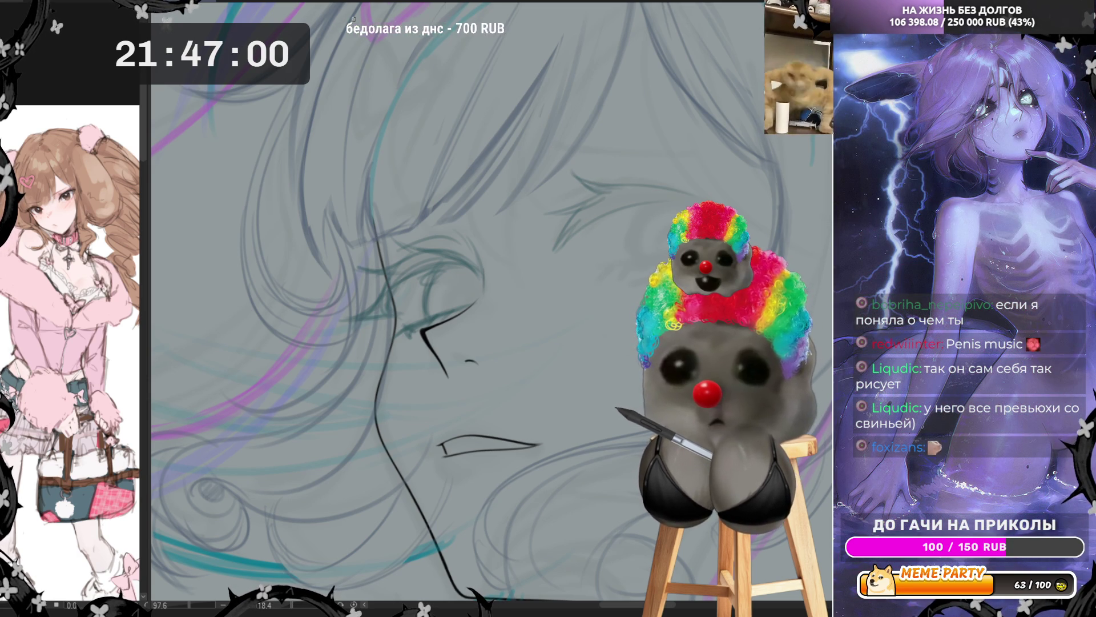
pyautogui.press('h')
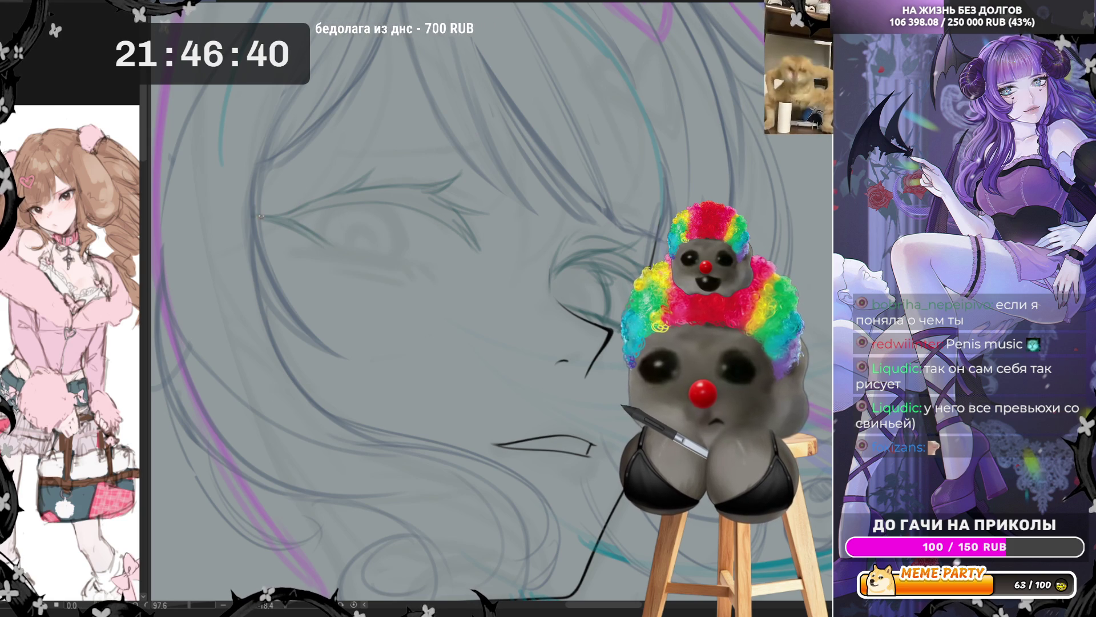
pyautogui.press('h')
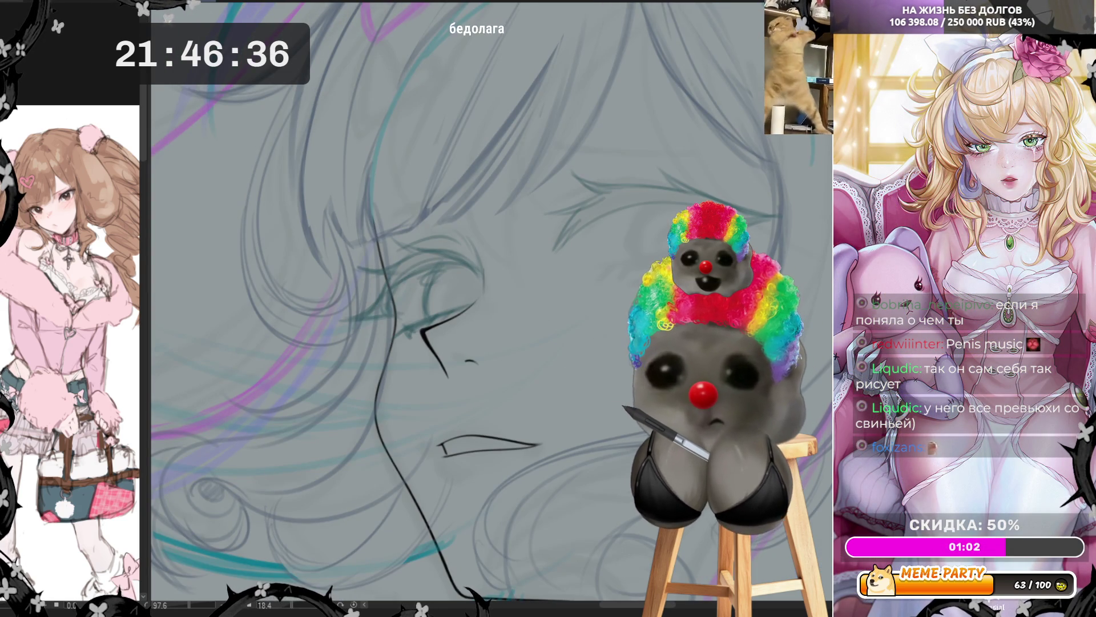
pyautogui.moveTo(353, 263)
pyautogui.mouseDown()
pyautogui.moveTo(374, 262)
pyautogui.moveTo(390, 278)
pyautogui.moveTo(426, 252)
pyautogui.moveTo(366, 313)
pyautogui.moveTo(377, 311)
pyautogui.mouseUp()
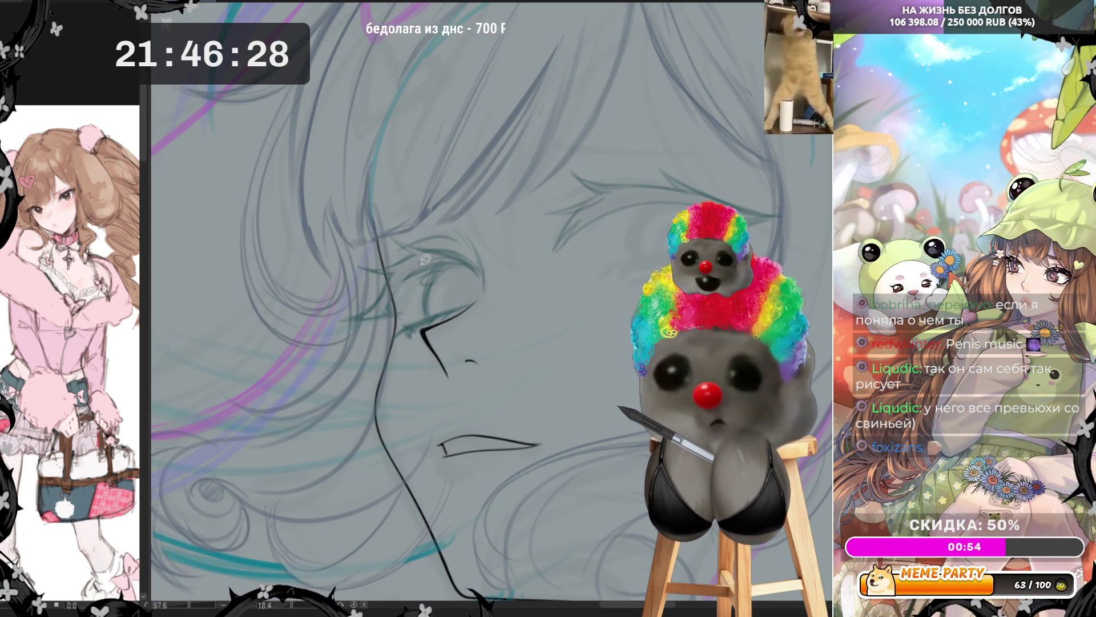
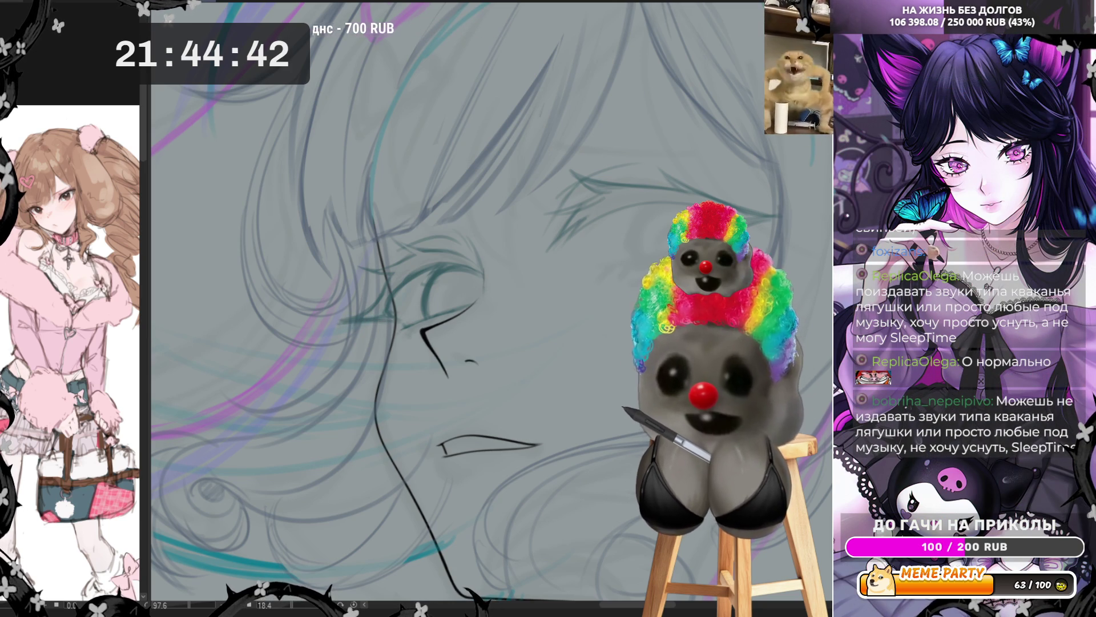
# Try and undo three small strokes around the eye, then sketch the eyebrow above it.
pyautogui.moveTo(334, 320); pyautogui.dragTo(392, 320)
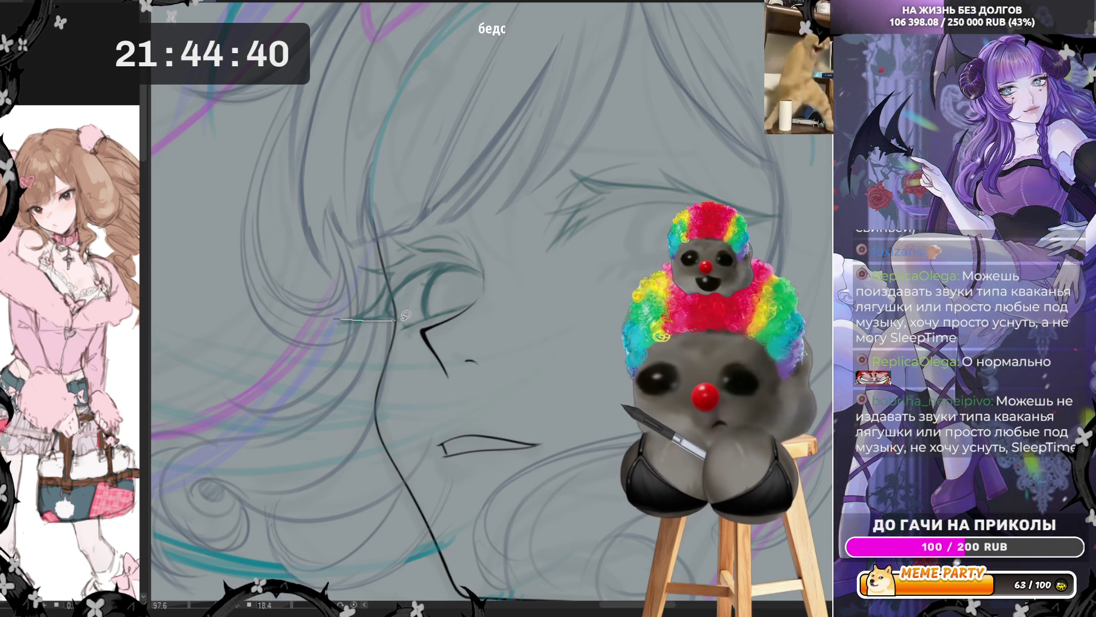
pyautogui.hotkey('ctrl', 'z')
pyautogui.moveTo(442, 275)
pyautogui.mouseDown()
pyautogui.moveTo(429, 314)
pyautogui.moveTo(442, 311)
pyautogui.mouseUp()
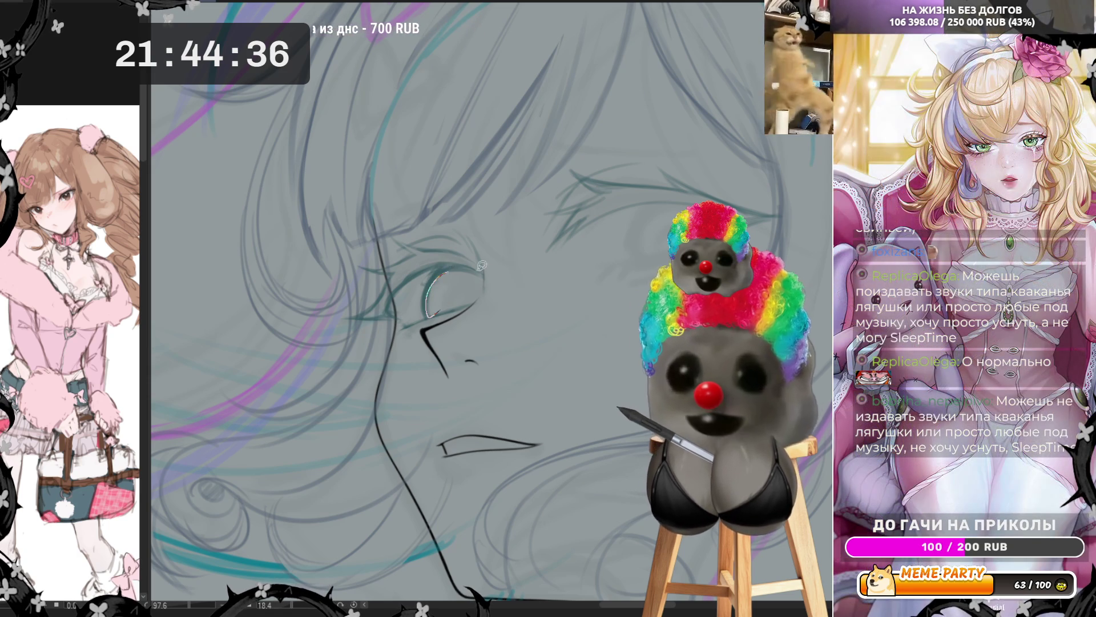
pyautogui.hotkey('ctrl', 'z')
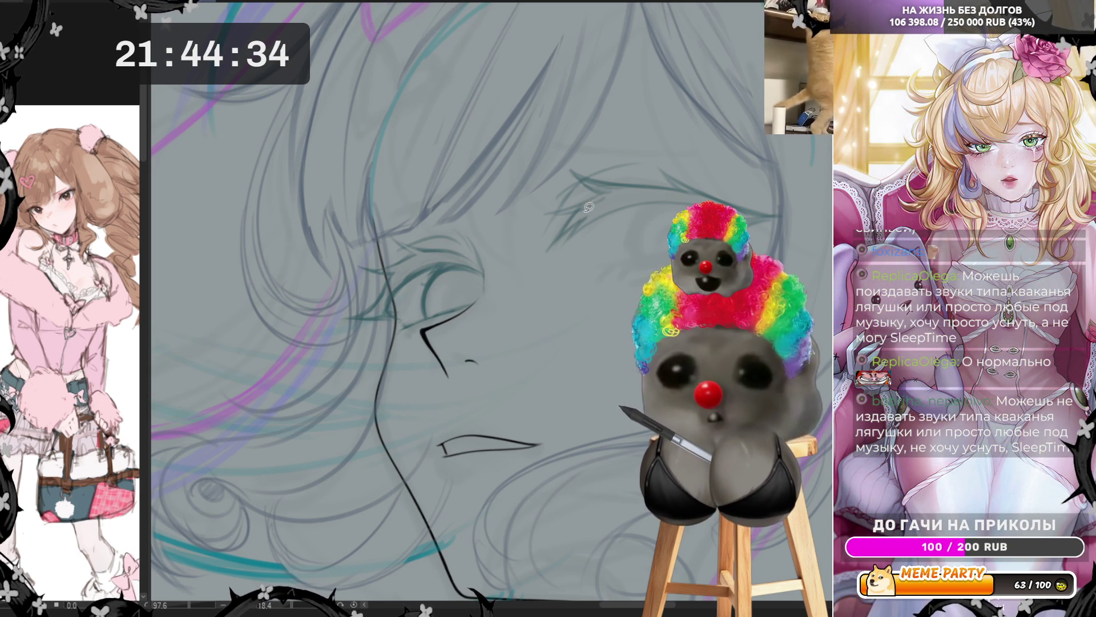
pyautogui.moveTo(614, 197); pyautogui.dragTo(582, 175)
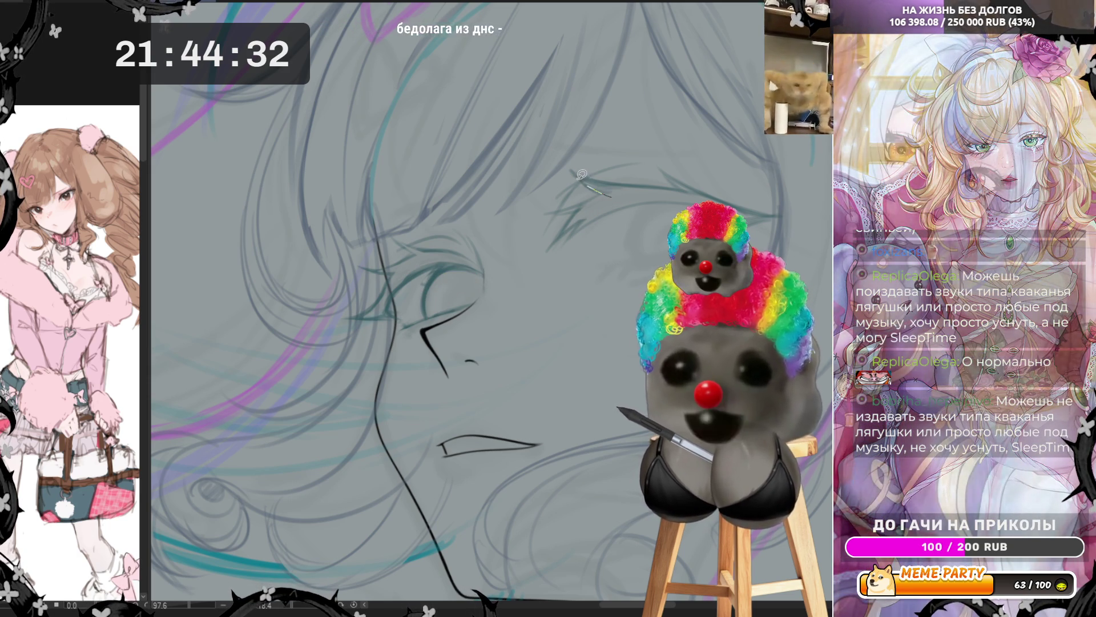
pyautogui.hotkey('ctrl', 'z')
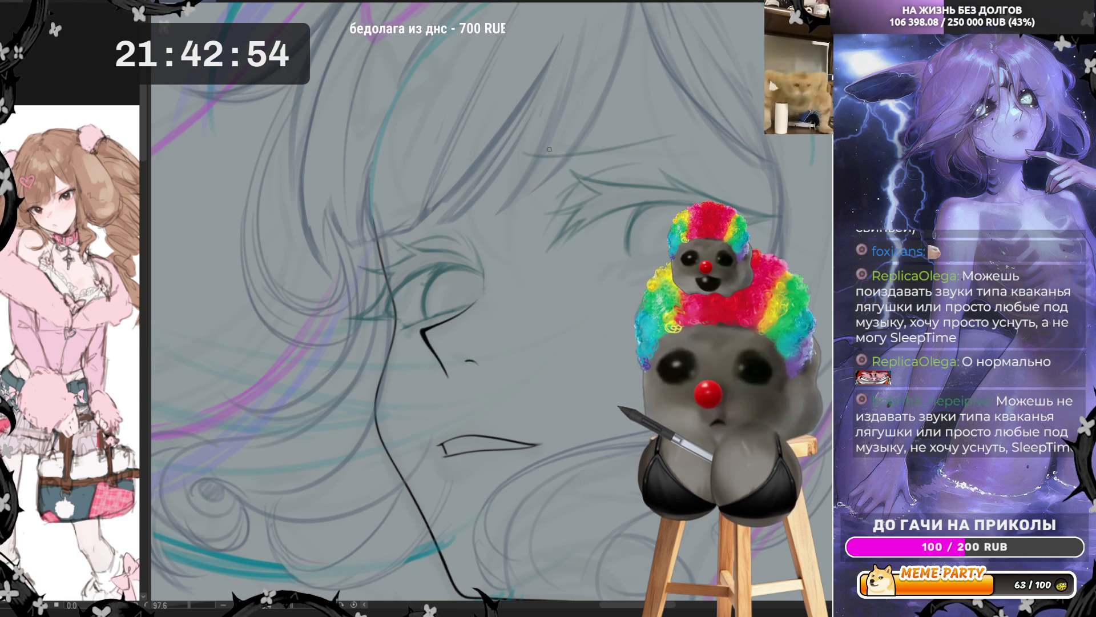
pyautogui.moveTo(531, 147); pyautogui.dragTo(661, 142)
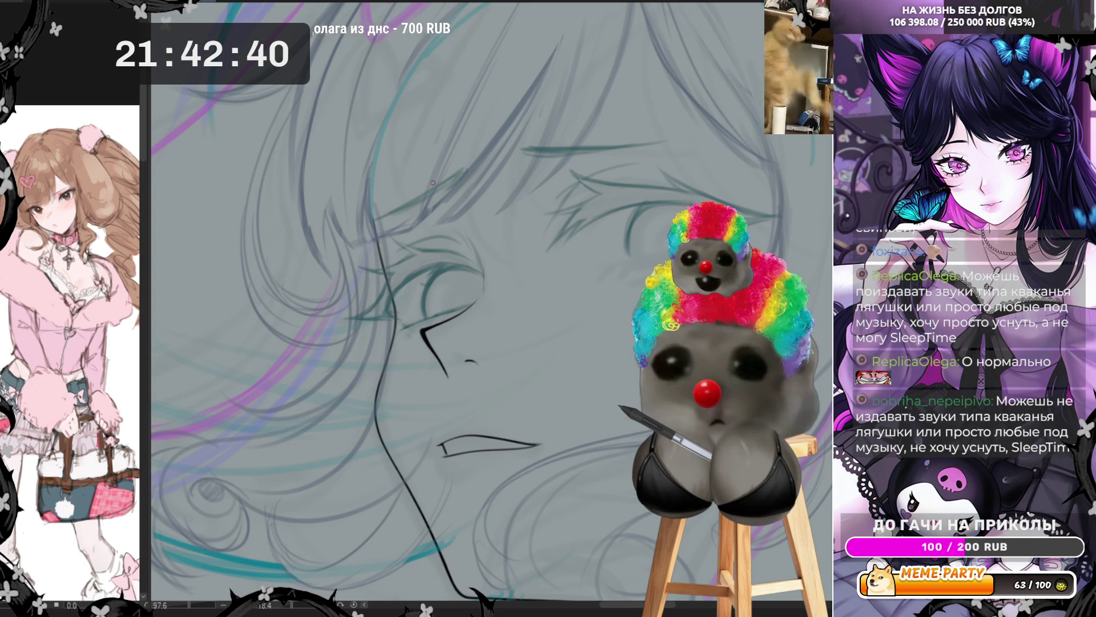
# Tilt and shift the canvas, then mirror the view to check the face's proportions.
pyautogui.moveTo(436, 185); pyautogui.dragTo(571, 188)
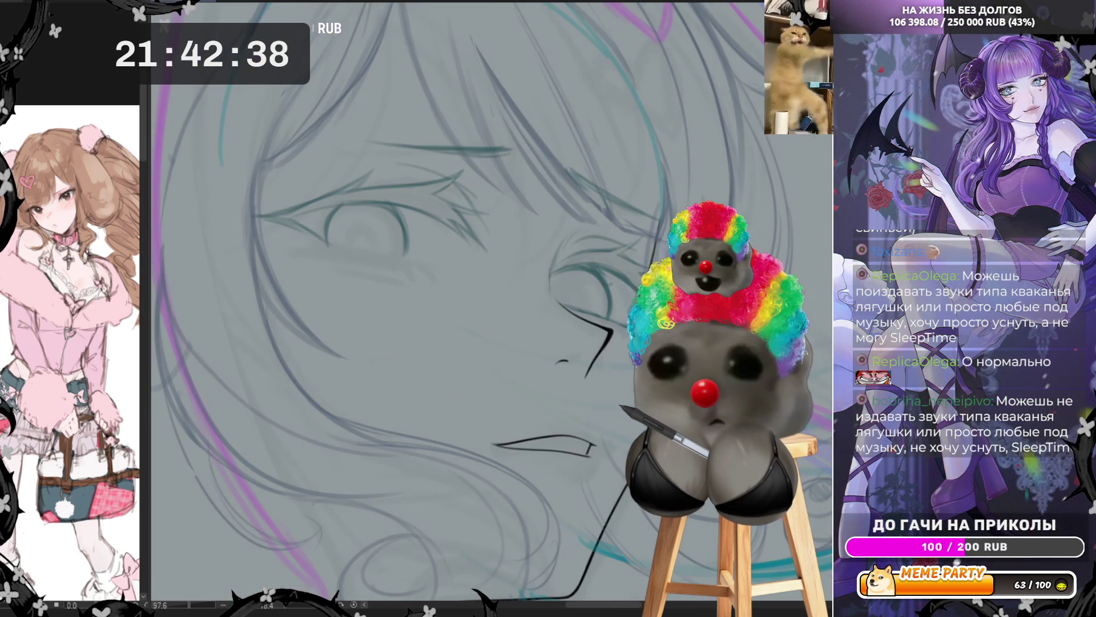
pyautogui.scroll(-5, 428, 60)
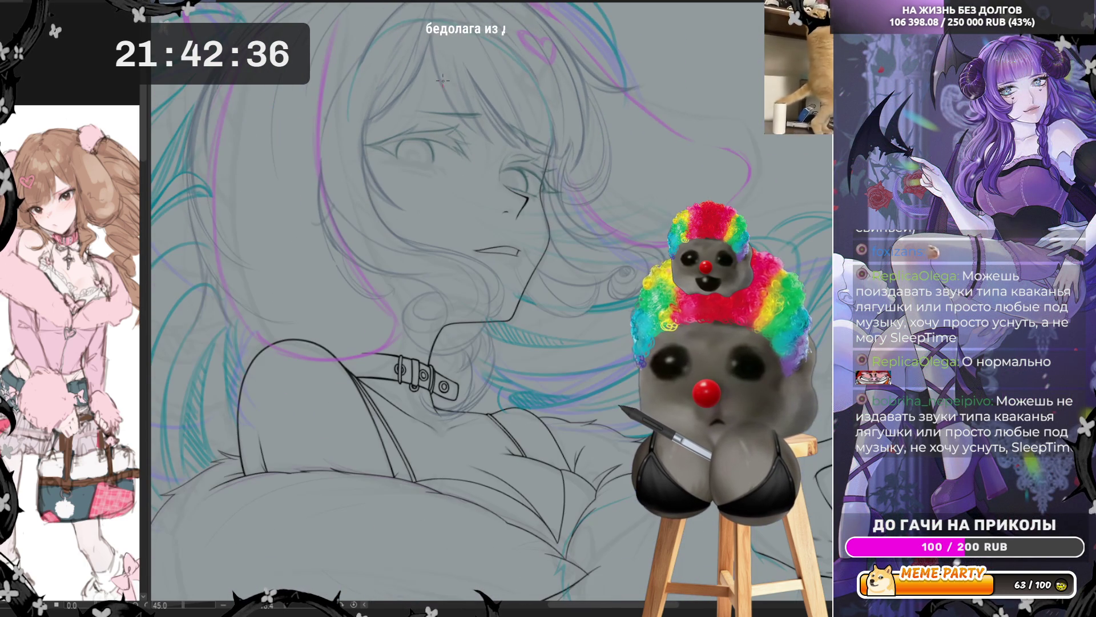
pyautogui.scroll(2, 428, 60)
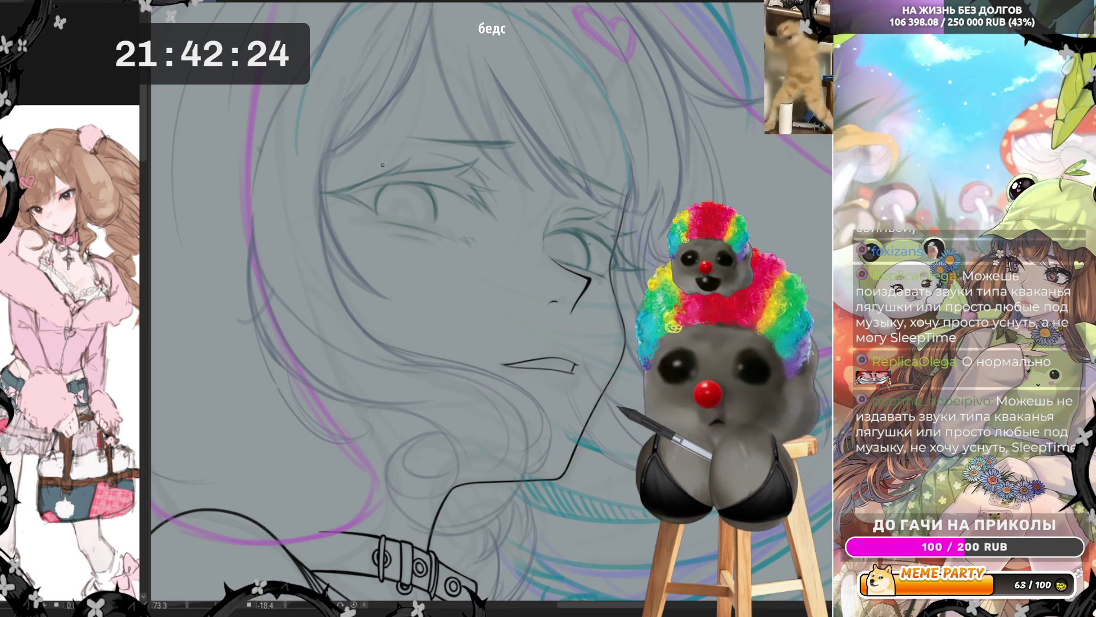
pyautogui.press('h')
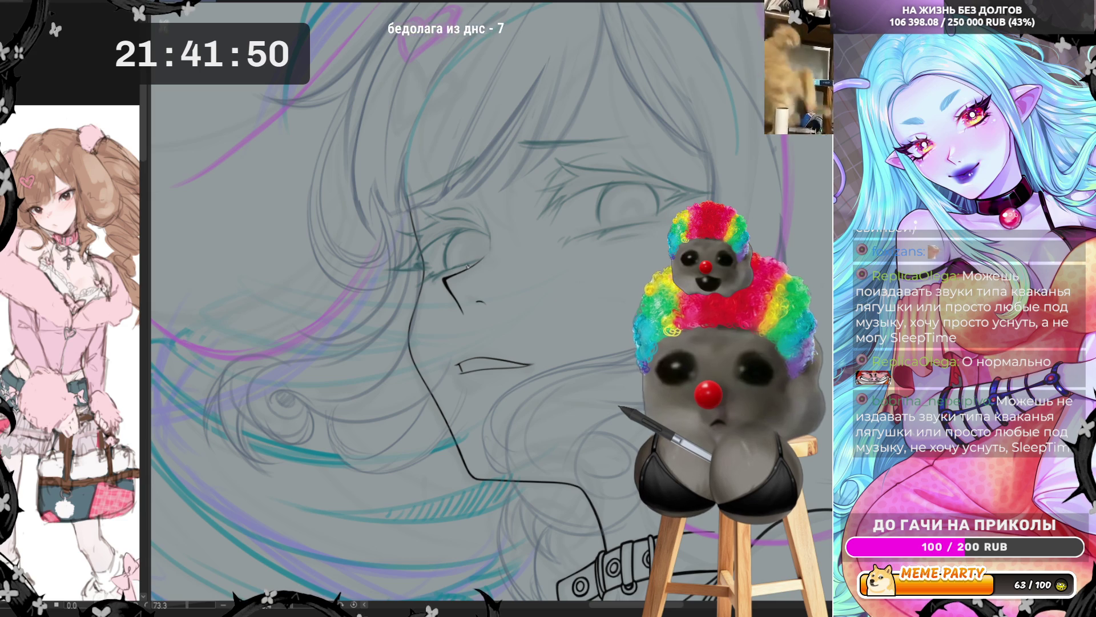
pyautogui.scroll(-3, 558, 266)
pyautogui.scroll(4, 611, 261)
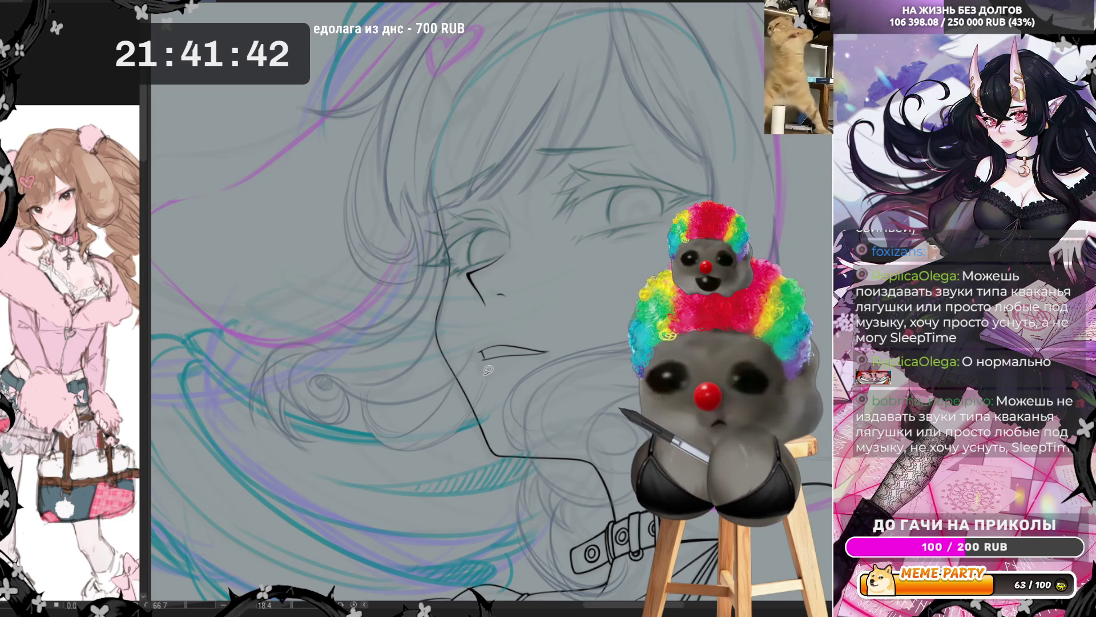
pyautogui.moveTo(479, 376); pyautogui.dragTo(563, 343)
pyautogui.hotkey('ctrl', 'z')
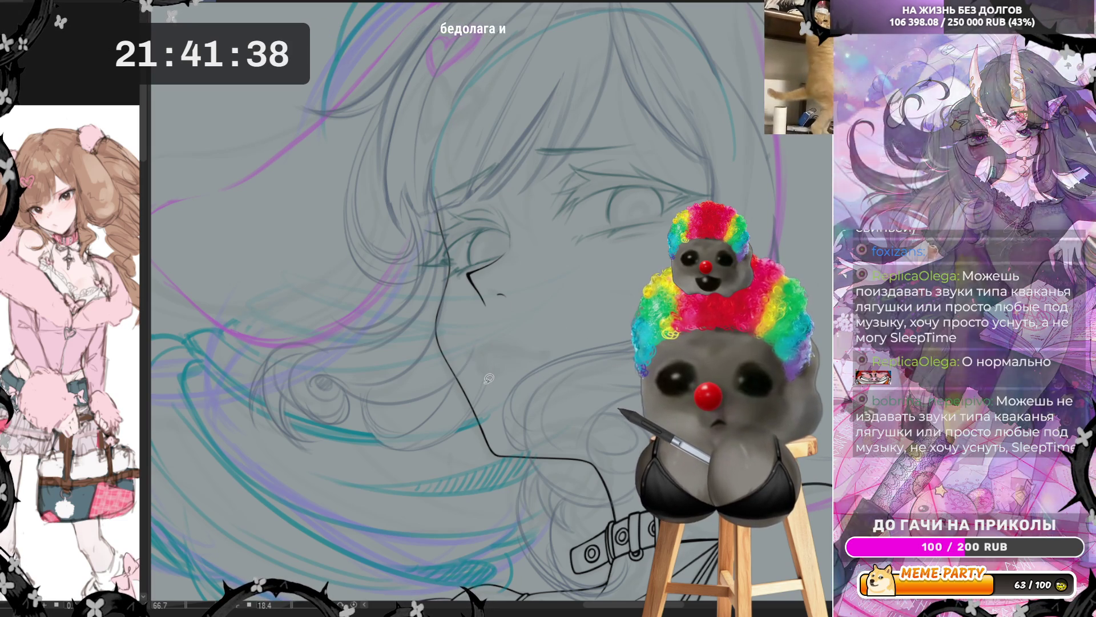
pyautogui.moveTo(463, 357); pyautogui.dragTo(573, 323)
pyautogui.hotkey('ctrl', 'z')
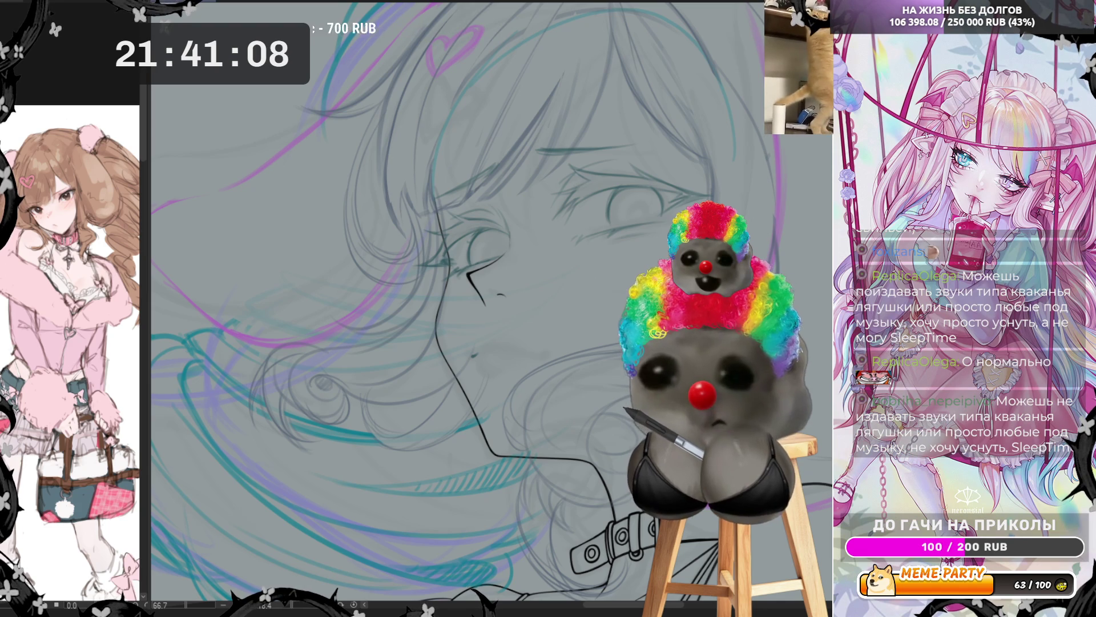
# Airbrush teal shading onto the lips in three passes, then unmirror the canvas view.
pyautogui.moveTo(518, 355)
pyautogui.mouseDown()
pyautogui.moveTo(491, 361)
pyautogui.moveTo(551, 368)
pyautogui.mouseUp()
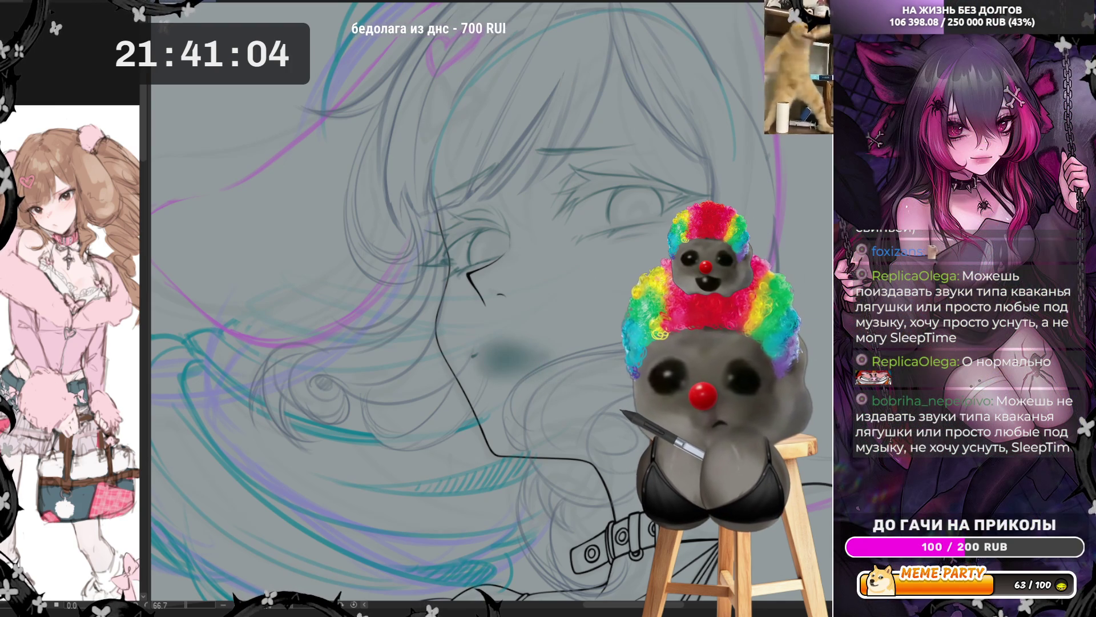
pyautogui.moveTo(476, 356); pyautogui.dragTo(560, 352)
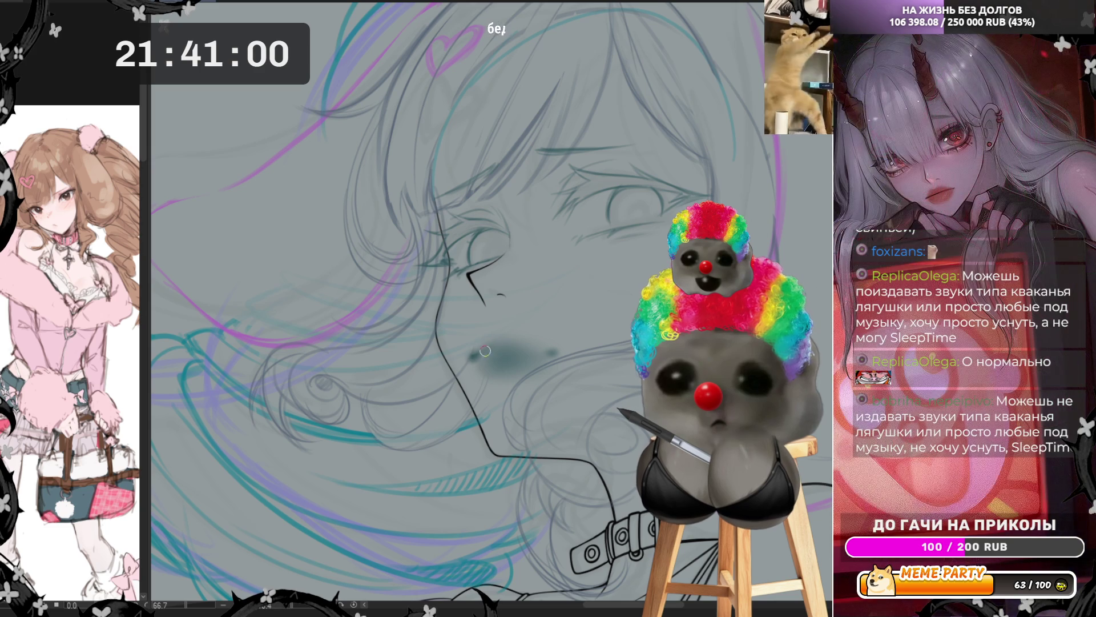
pyautogui.moveTo(498, 342); pyautogui.dragTo(546, 347)
pyautogui.press('h')
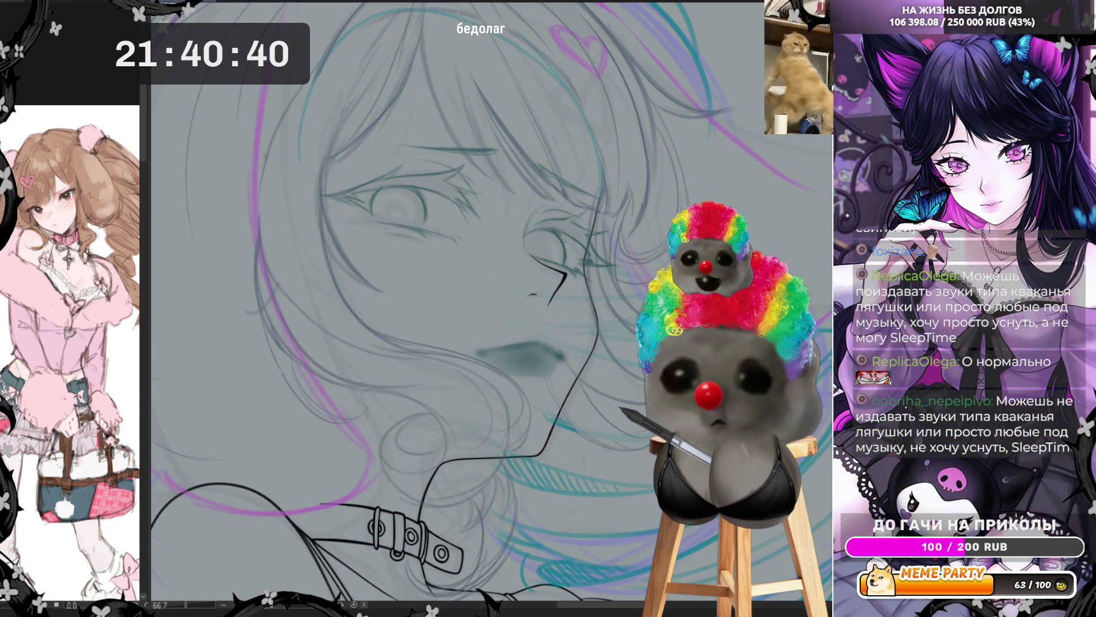
pyautogui.scroll(-1, 434, 302)
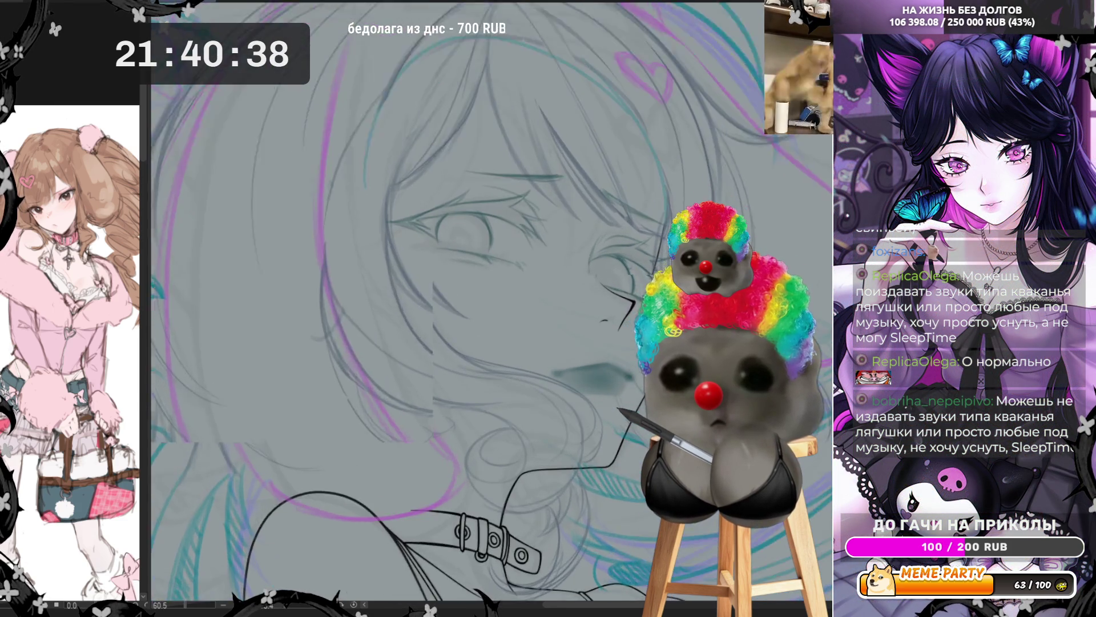
# Darken the teal lip line with one stroke, briefly enlarging then shrinking the brush.
pyautogui.scroll(2, 657, 324)
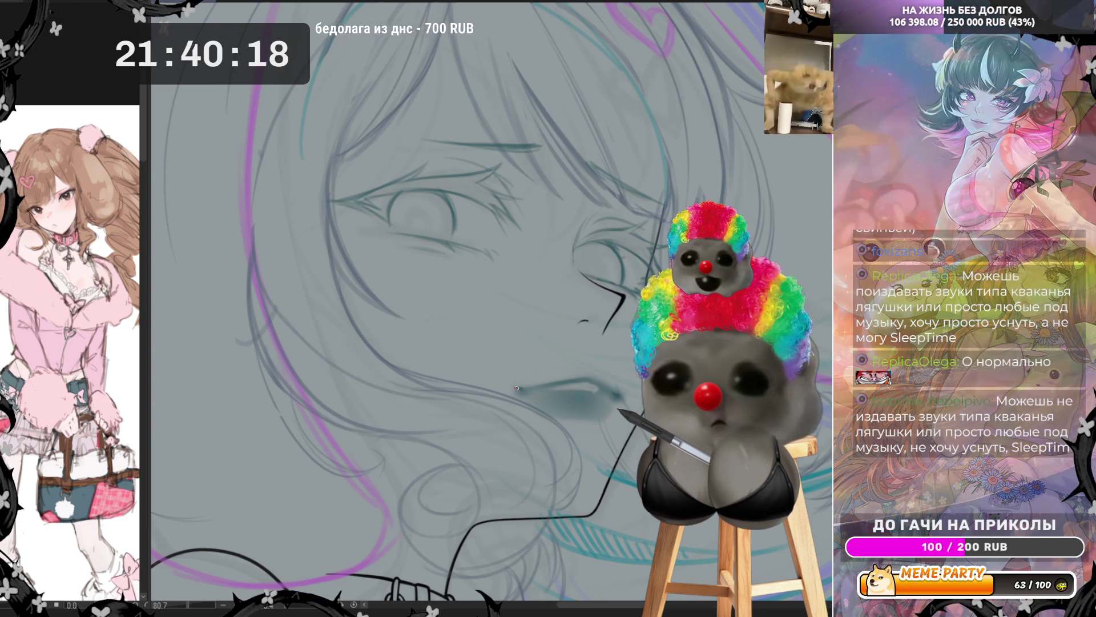
pyautogui.moveTo(532, 389); pyautogui.dragTo(598, 391)
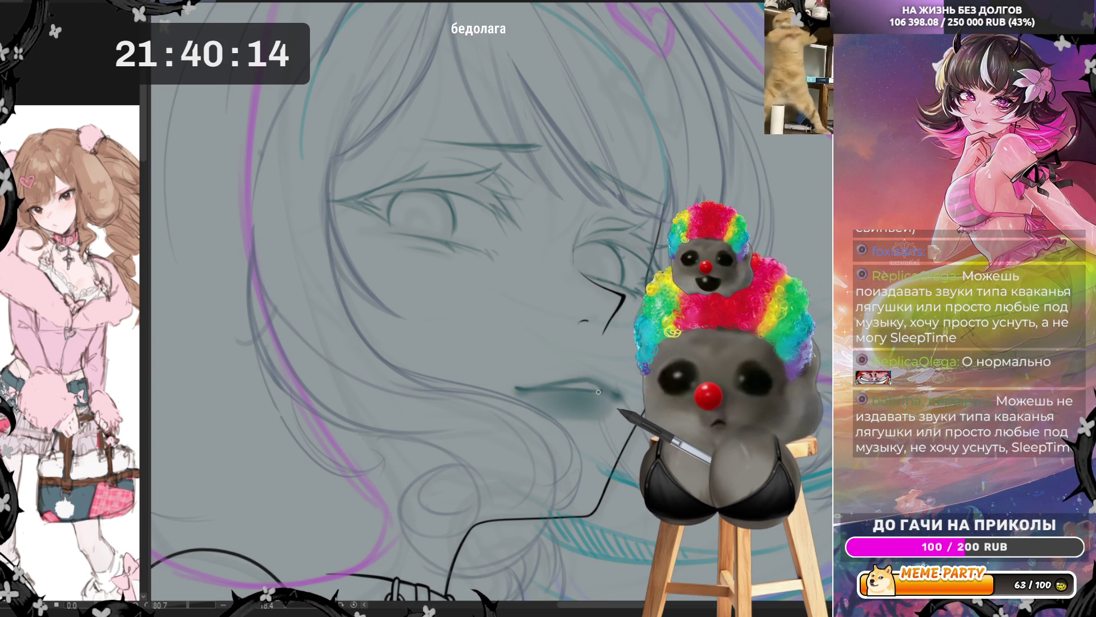
pyautogui.press('e')
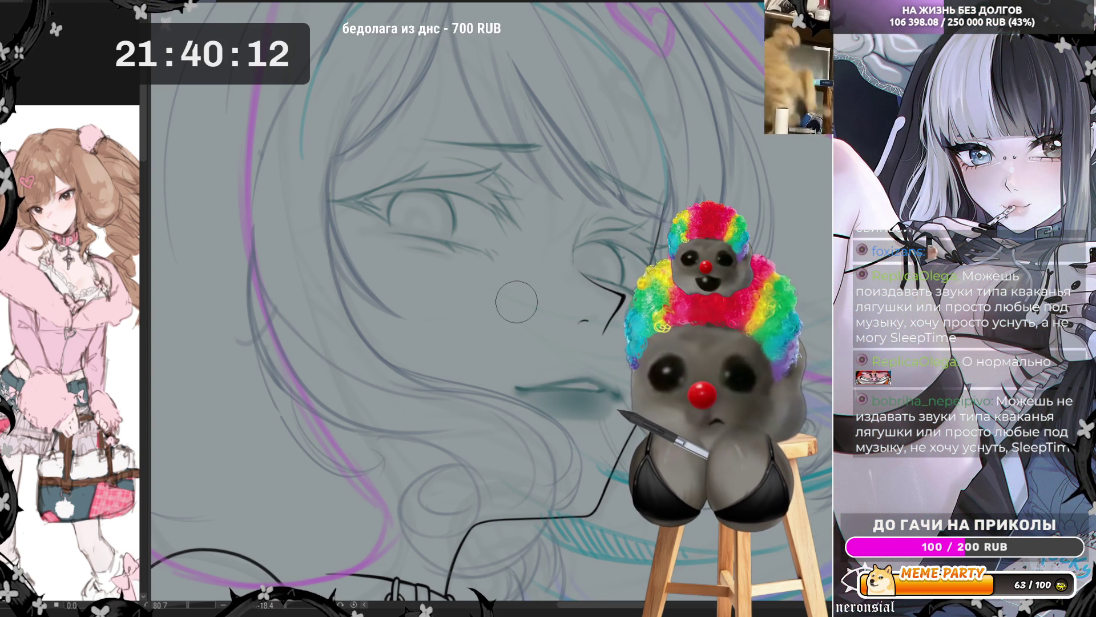
pyautogui.press('p')
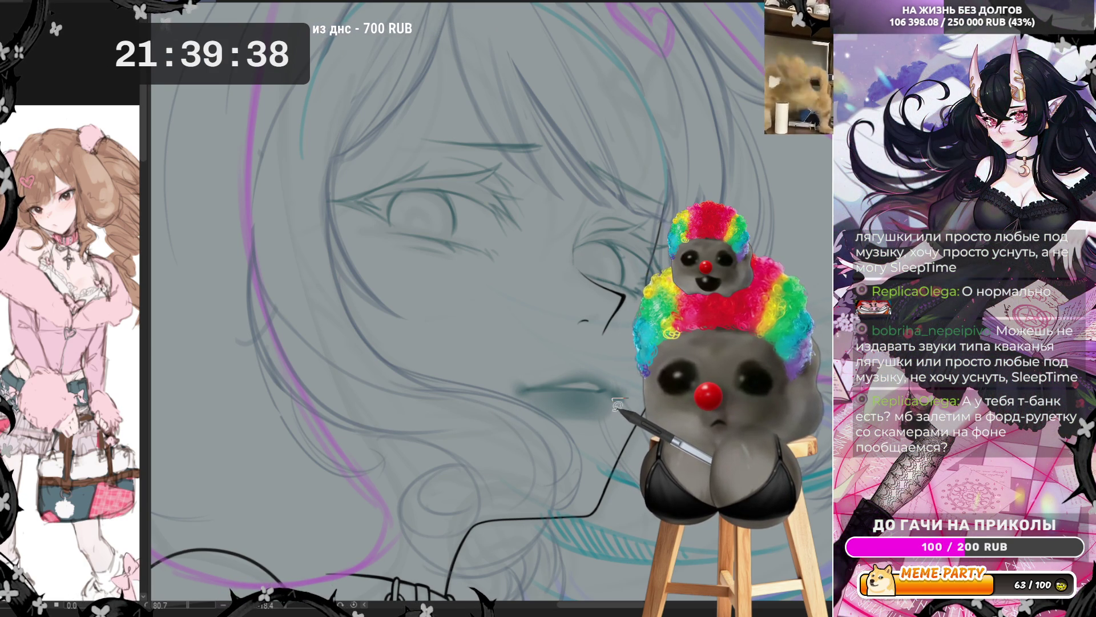
# Zoom to the face and reset the canvas rotation so the view is upright.
pyautogui.scroll(2, 644, 405)
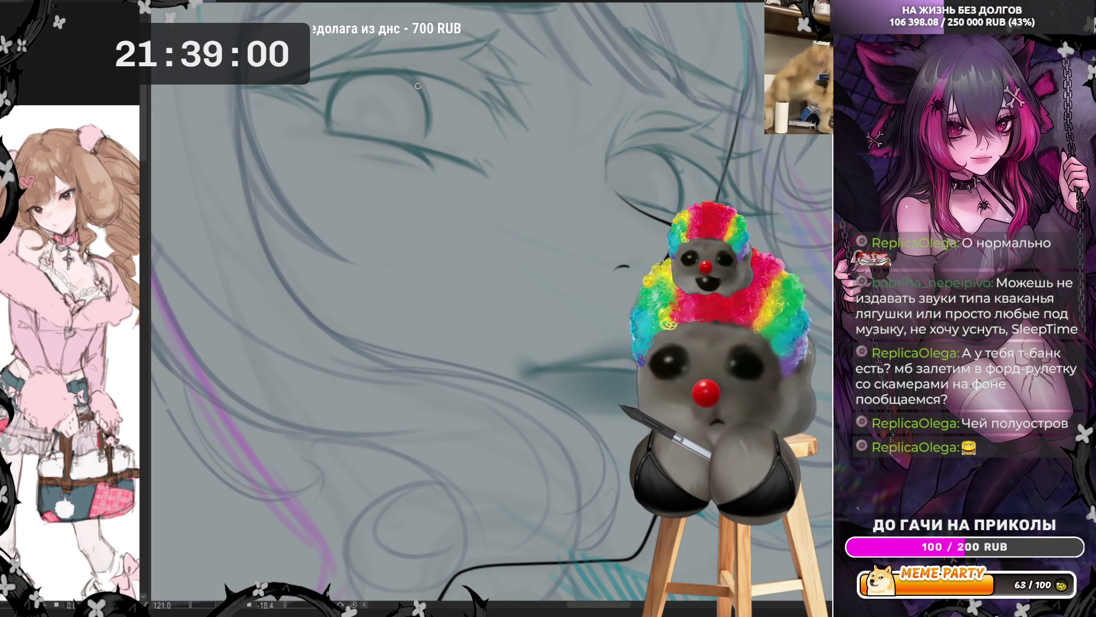
pyautogui.scroll(-5, 418, 86)
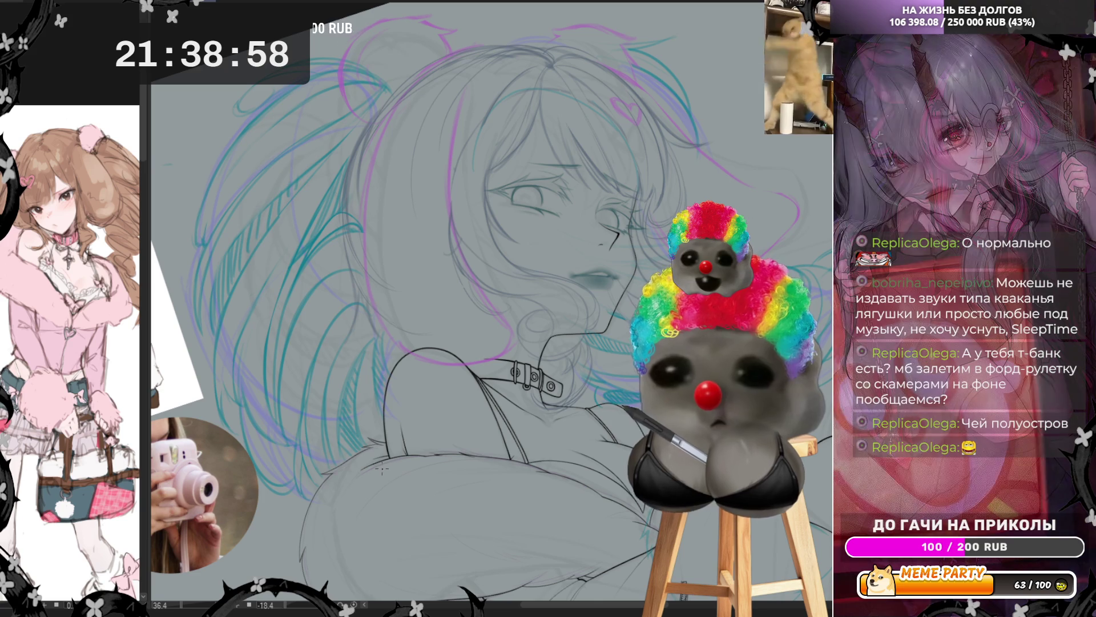
pyautogui.scroll(3, 637, 239)
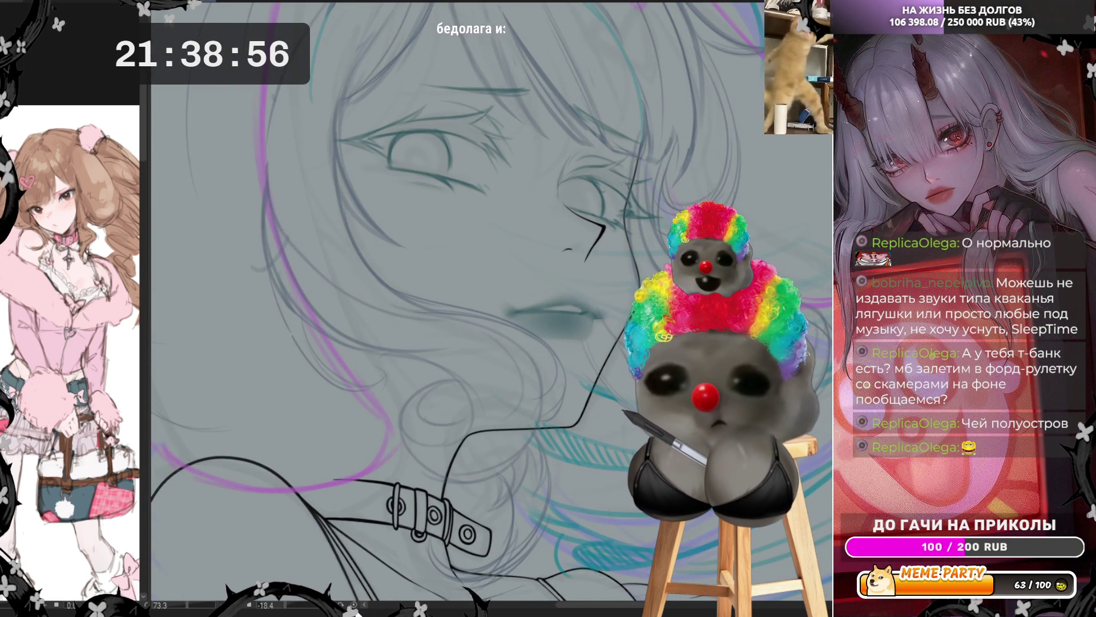
pyautogui.click(354, 605)
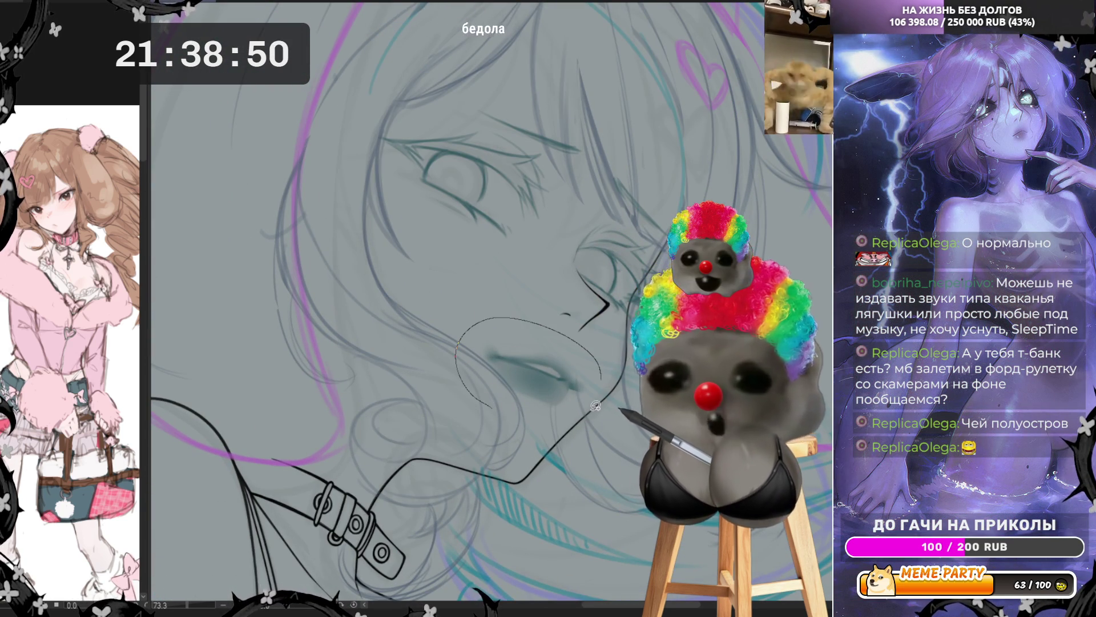
# Lasso the shaded lips, nudge their size and position with a transform, then deselect.
pyautogui.moveTo(599, 403); pyautogui.dragTo(544, 427)
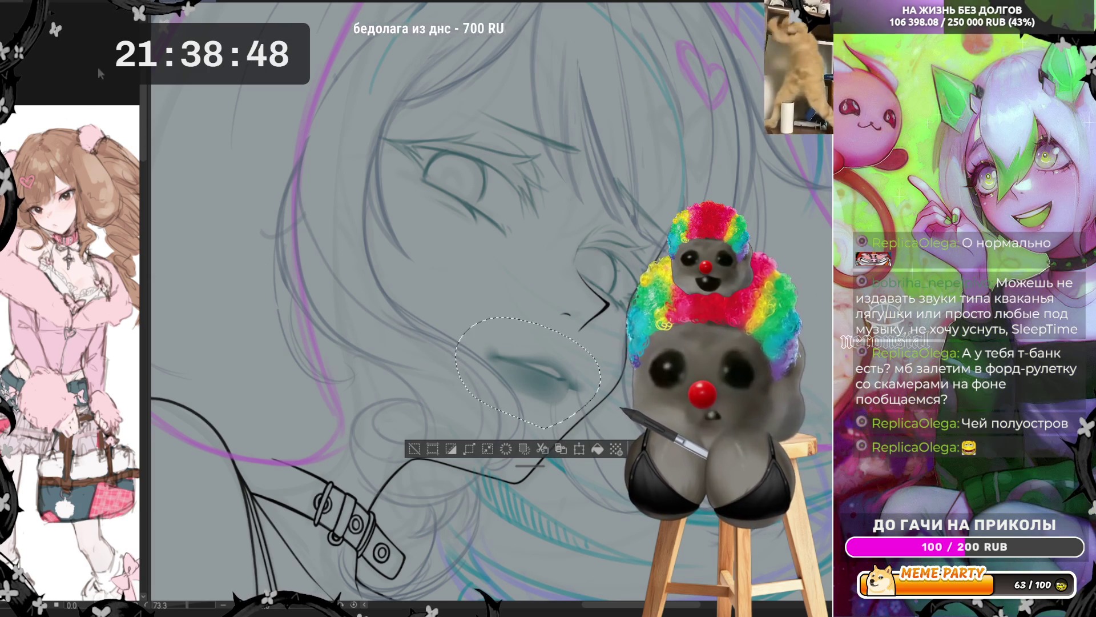
pyautogui.hotkey('ctrl', 't')
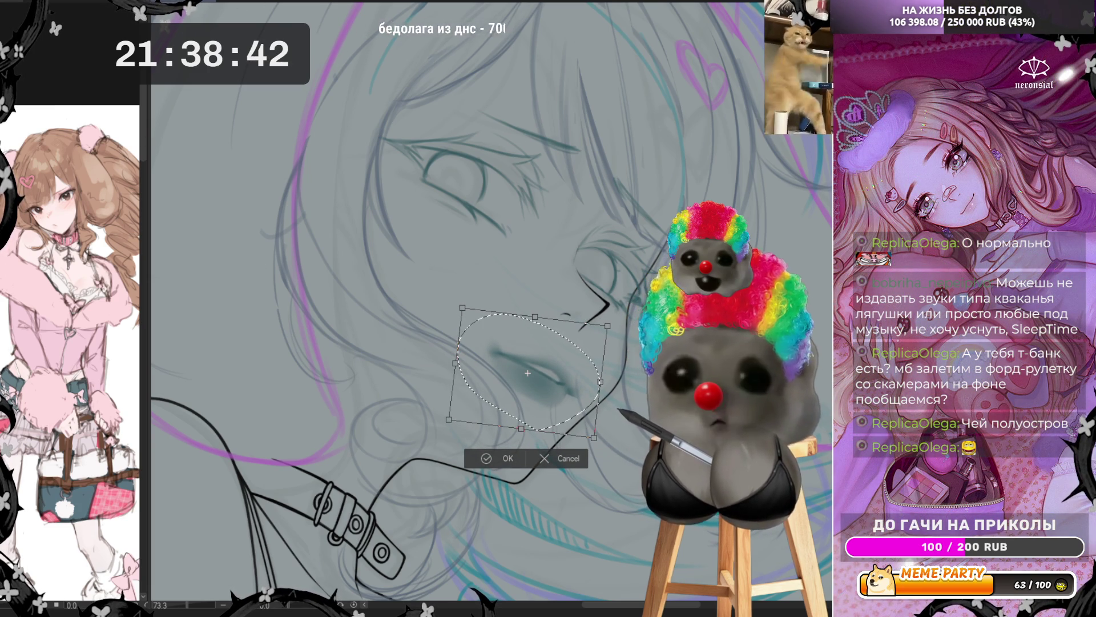
pyautogui.click(505, 457)
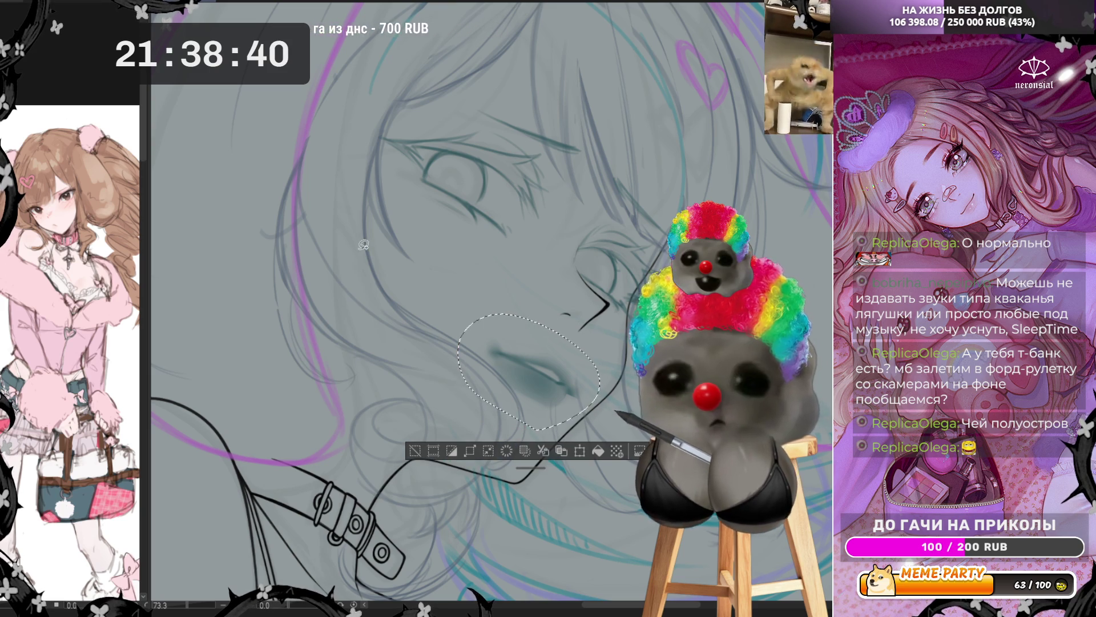
pyautogui.hotkey('ctrl', 'd')
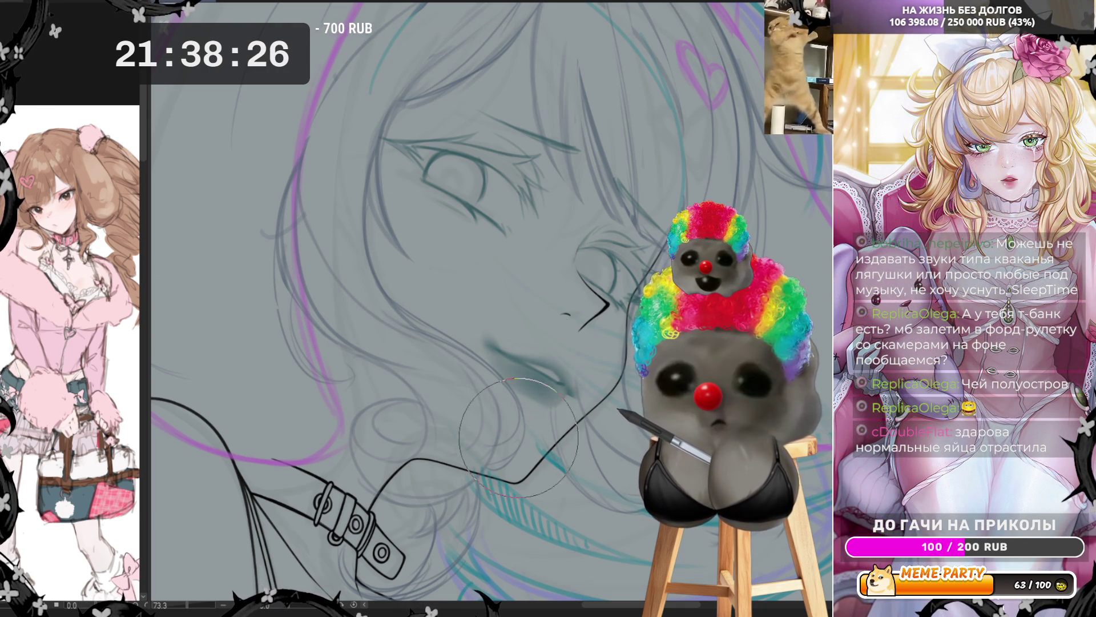
pyautogui.hotkey('ctrl', '0')
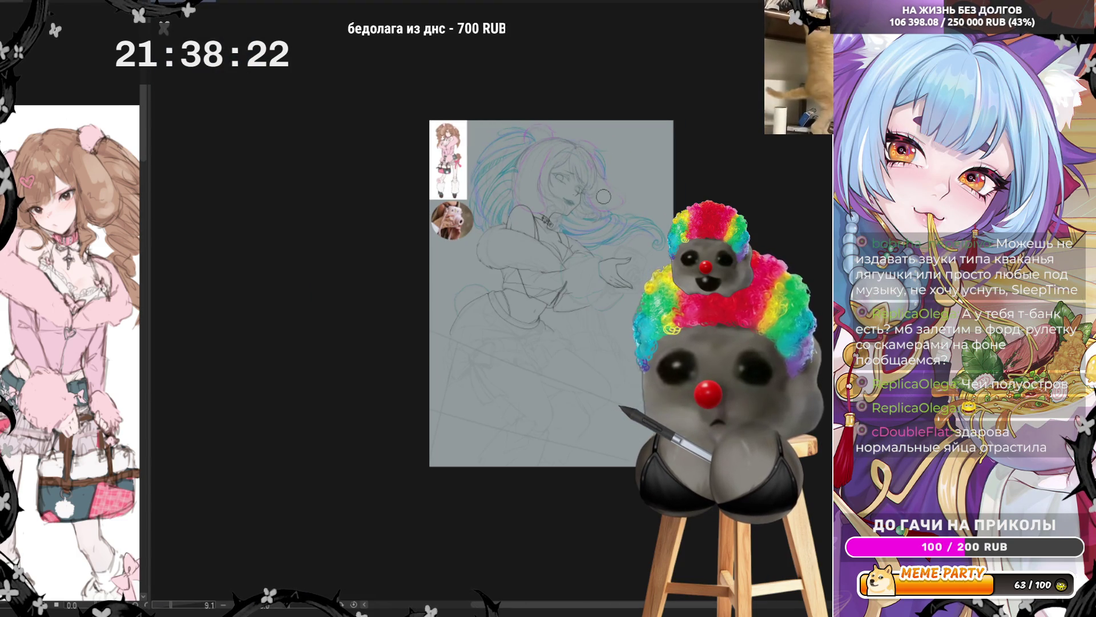
pyautogui.scroll(3, 571, 137)
pyautogui.scroll(1, 553, 153)
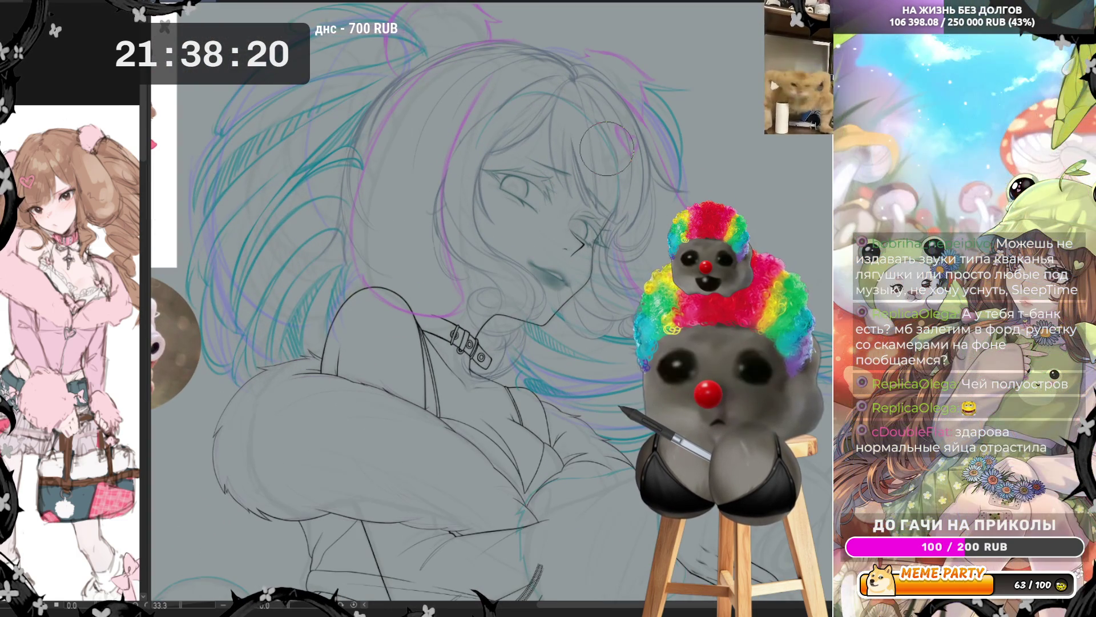
pyautogui.scroll(4, 565, 177)
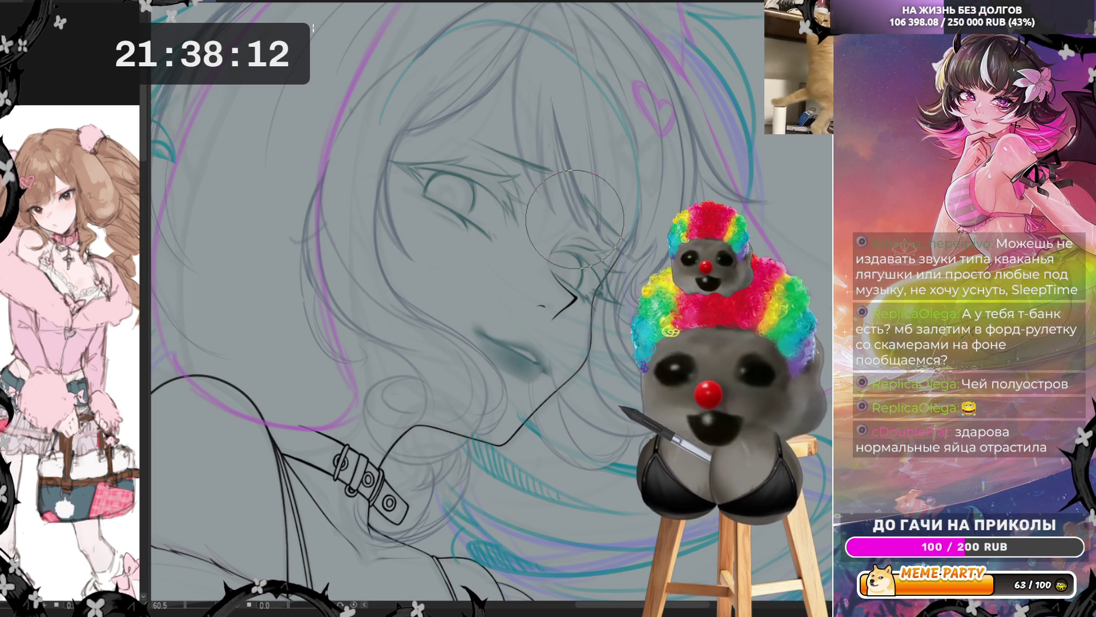
pyautogui.scroll(3, 575, 219)
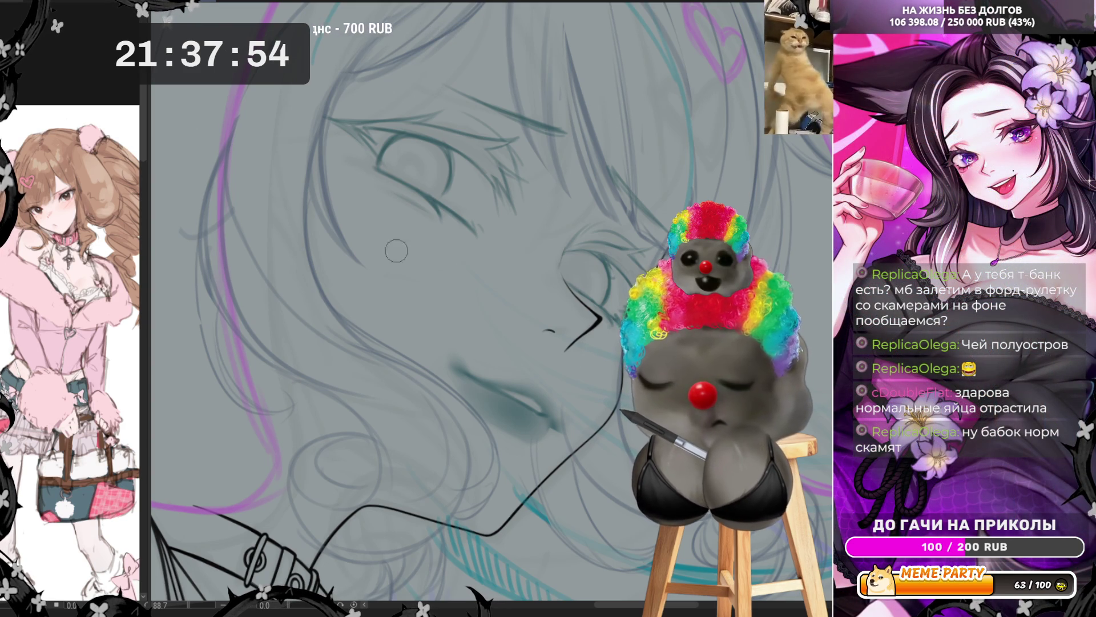
# Try shading under the lower eyelid, discard it, and mirror the canvas view.
pyautogui.moveTo(365, 172); pyautogui.dragTo(434, 209)
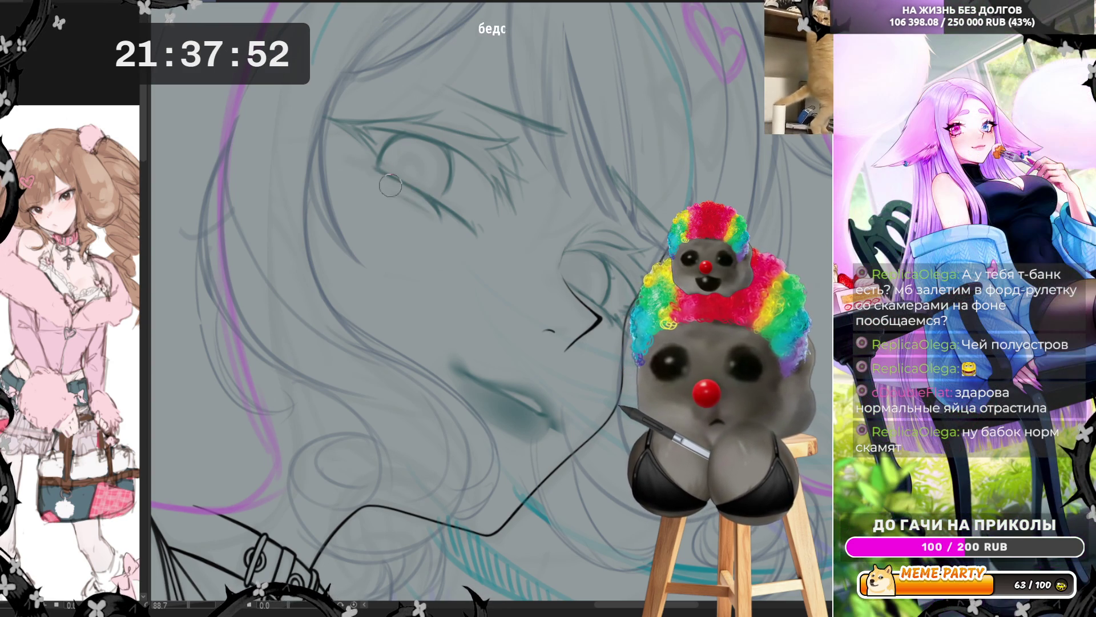
pyautogui.moveTo(366, 168); pyautogui.dragTo(451, 212)
pyautogui.hotkey('ctrl', 'z')
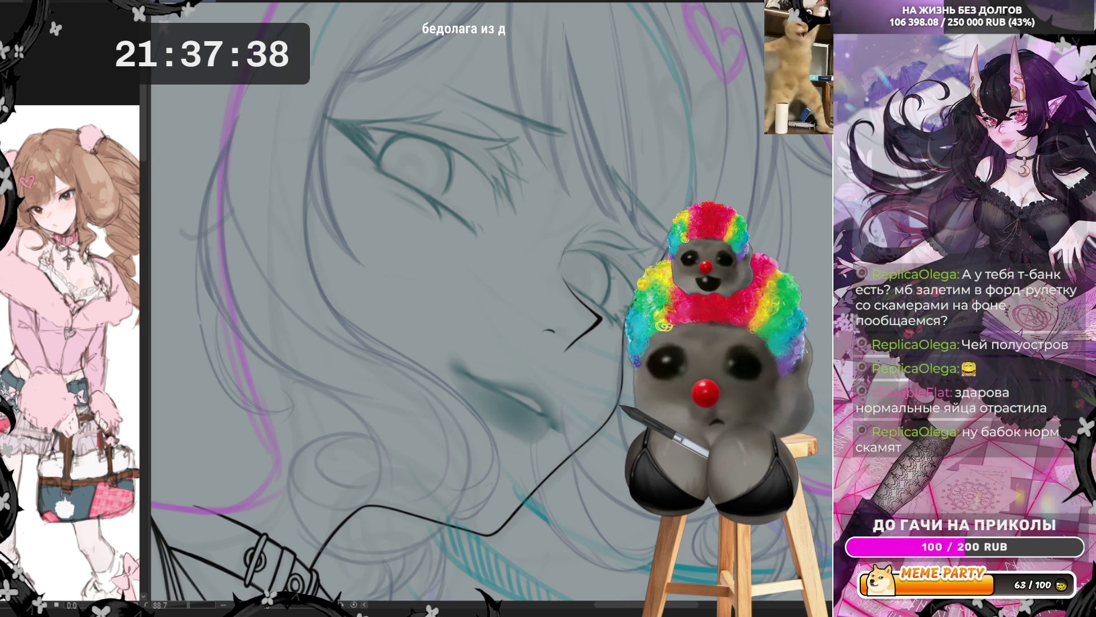
pyautogui.press('h')
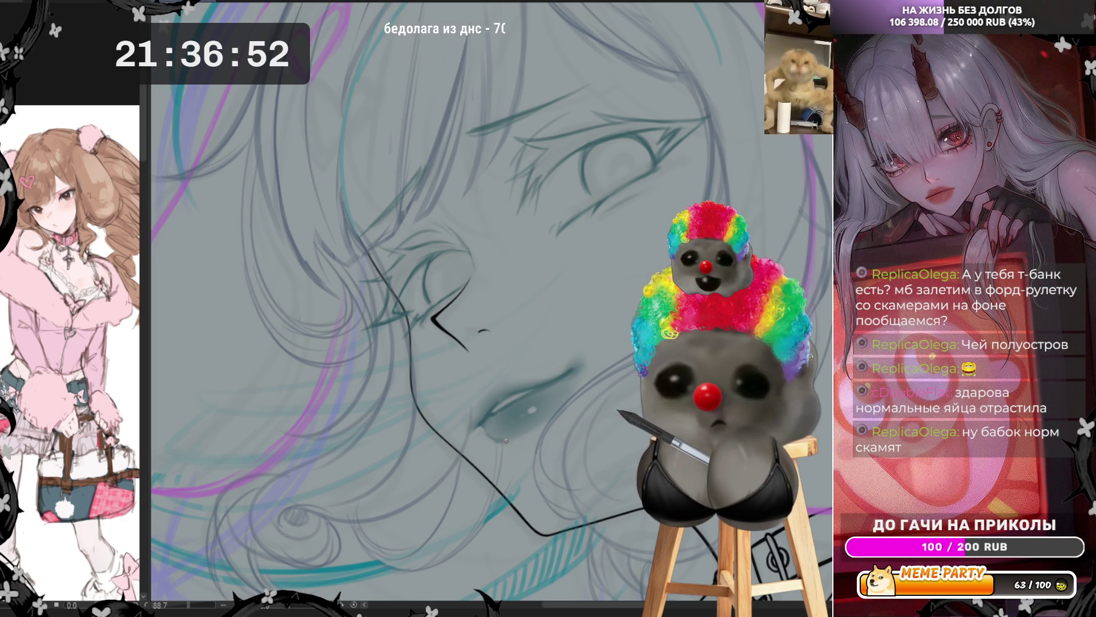
# Stroke along the upper lash line to darken it, then zoom out to the full figure.
pyautogui.scroll(-2, 595, 279)
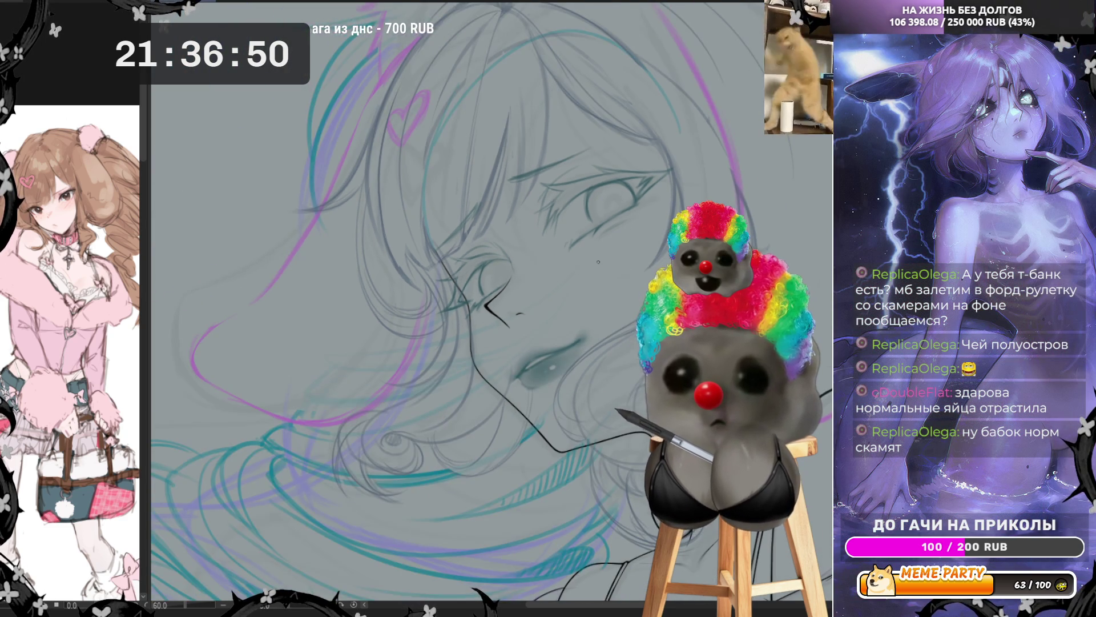
pyautogui.scroll(3, 596, 268)
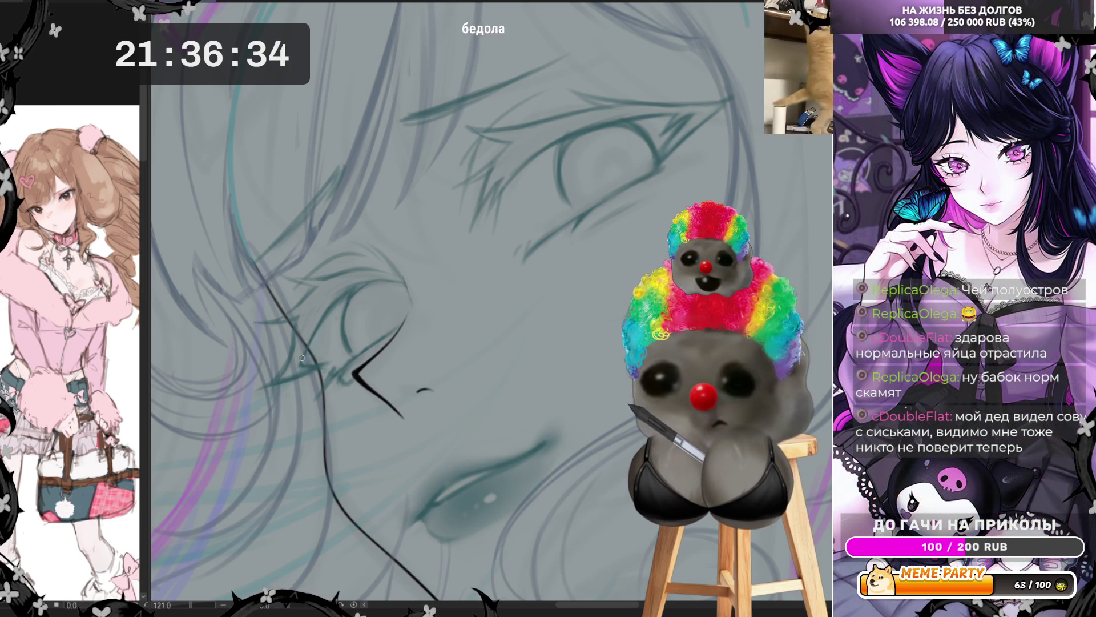
pyautogui.moveTo(360, 290); pyautogui.dragTo(400, 282)
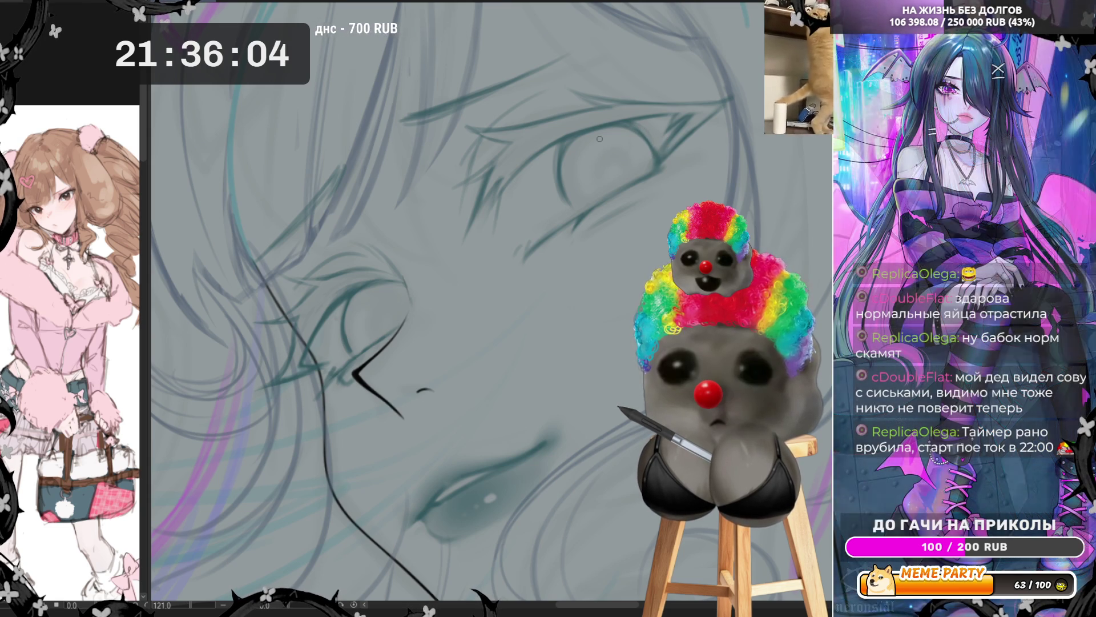
pyautogui.scroll(-5, 599, 139)
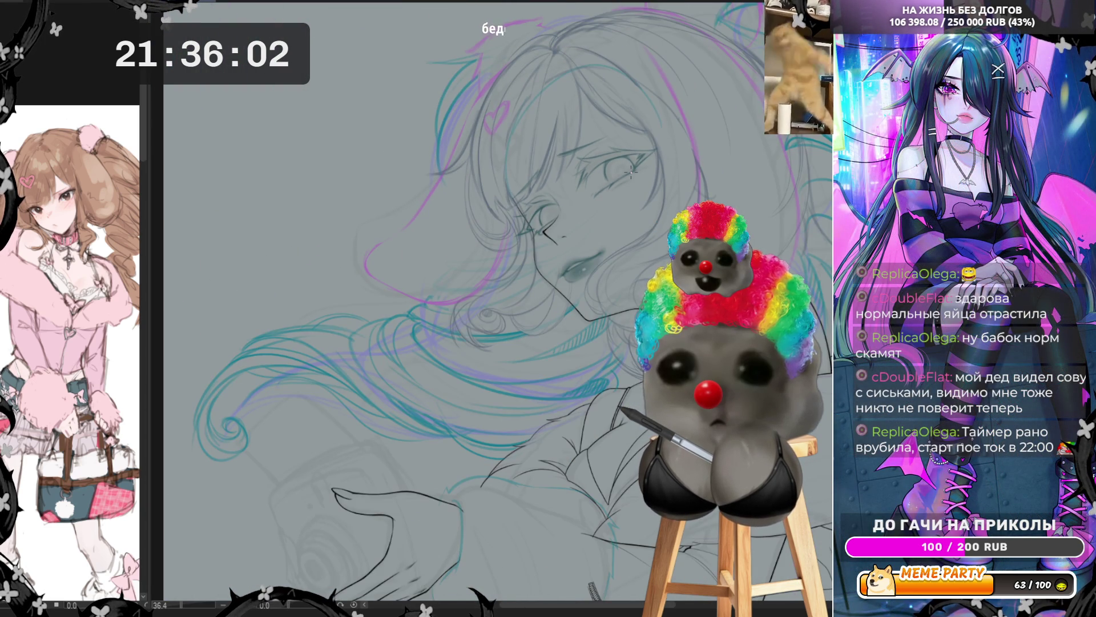
pyautogui.scroll(-3, 413, 241)
pyautogui.scroll(2, 616, 167)
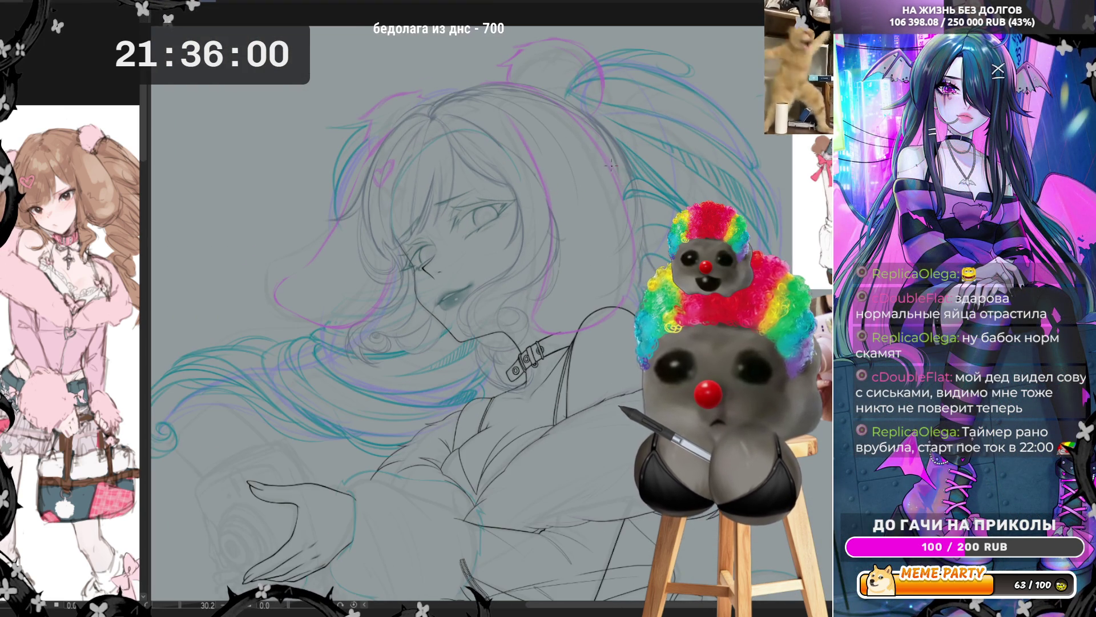
pyautogui.scroll(-3, 568, 324)
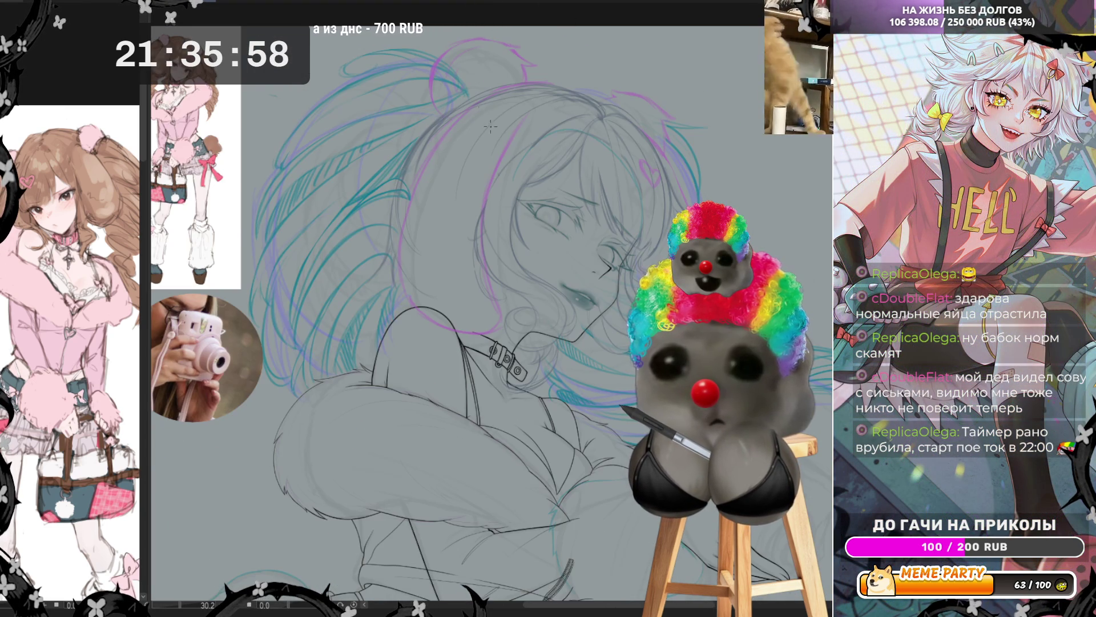
# Zoom out to the whole figure, then zoom back in on the face to about 60%.
pyautogui.scroll(3, 567, 323)
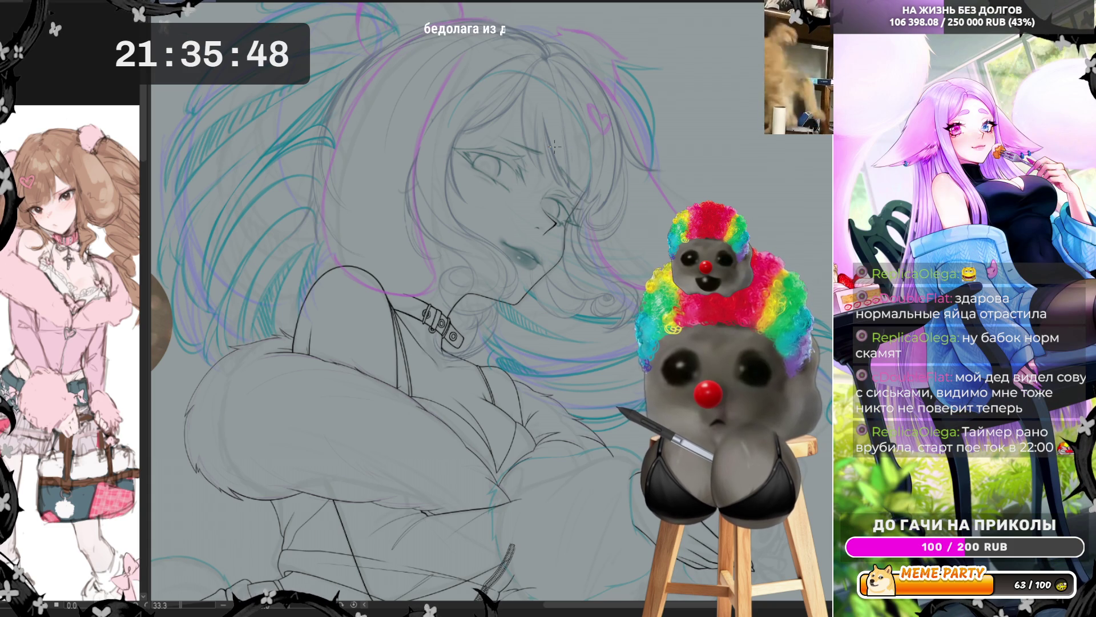
pyautogui.scroll(-2, 554, 148)
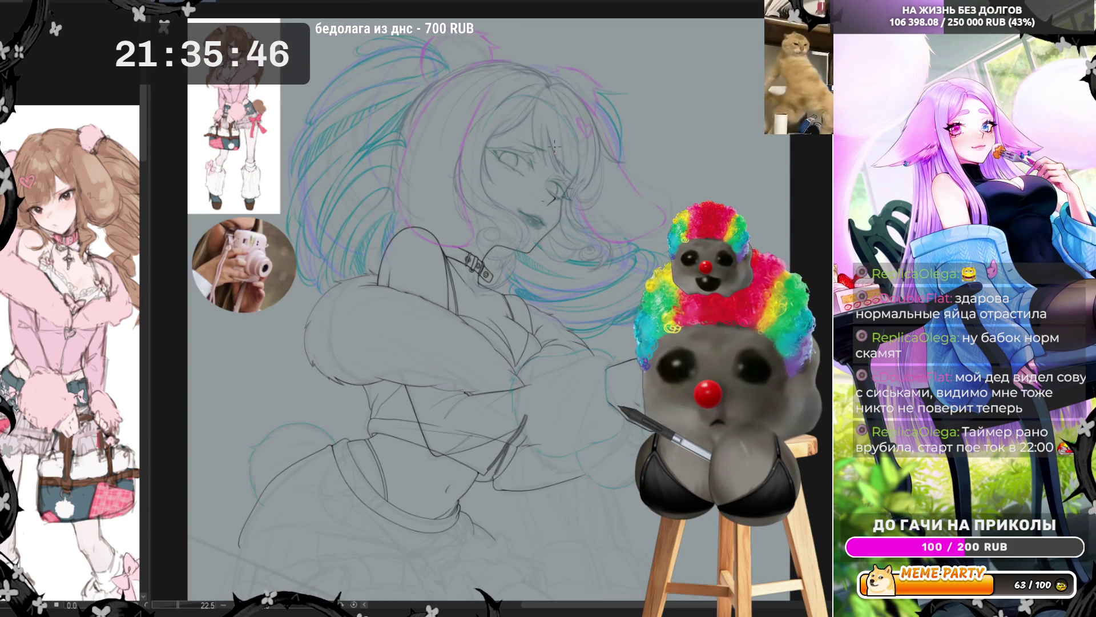
pyautogui.scroll(4, 554, 148)
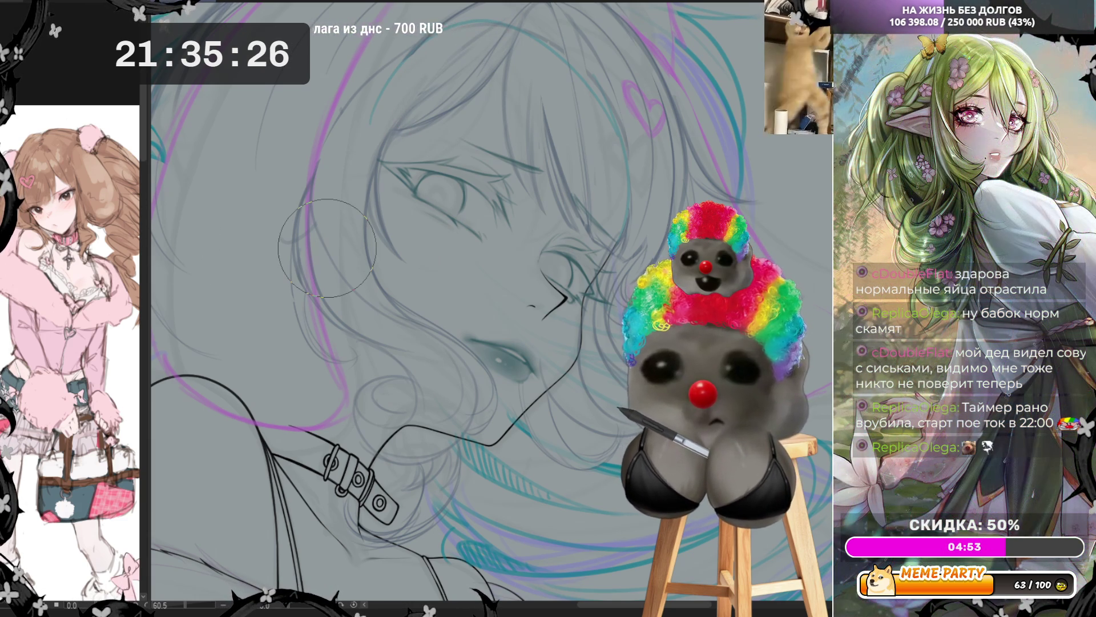
# Zoom to about 80% around the eye and mirror the canvas view horizontally.
pyautogui.scroll(2, 560, 239)
pyautogui.scroll(2, 560, 240)
pyautogui.scroll(-3, 566, 251)
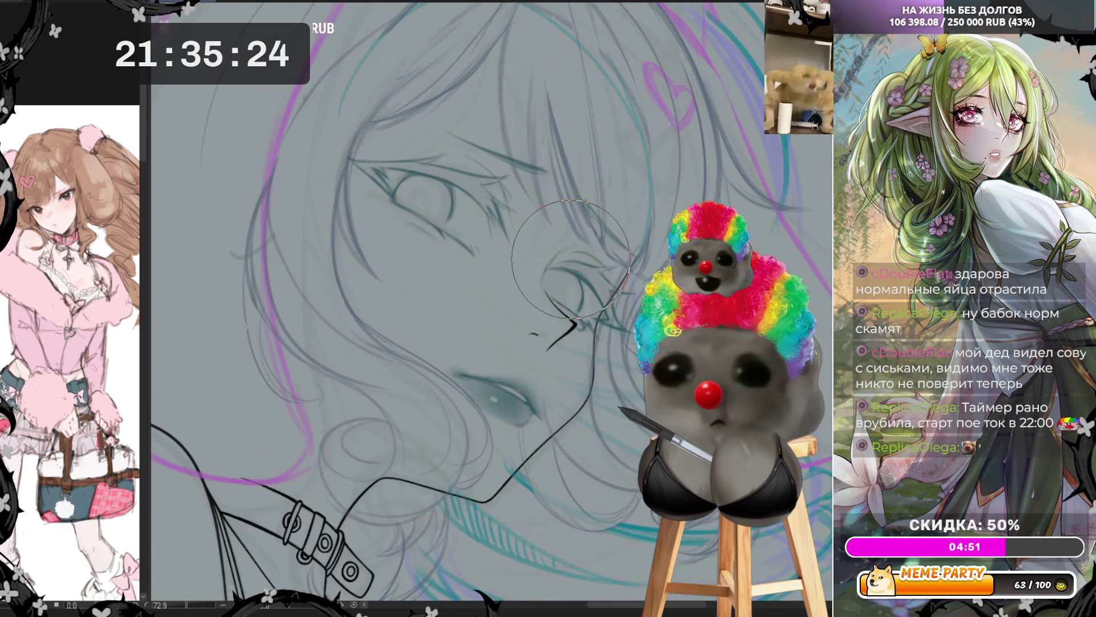
pyautogui.scroll(2, 568, 257)
pyautogui.scroll(-2, 571, 260)
pyautogui.scroll(1, 571, 260)
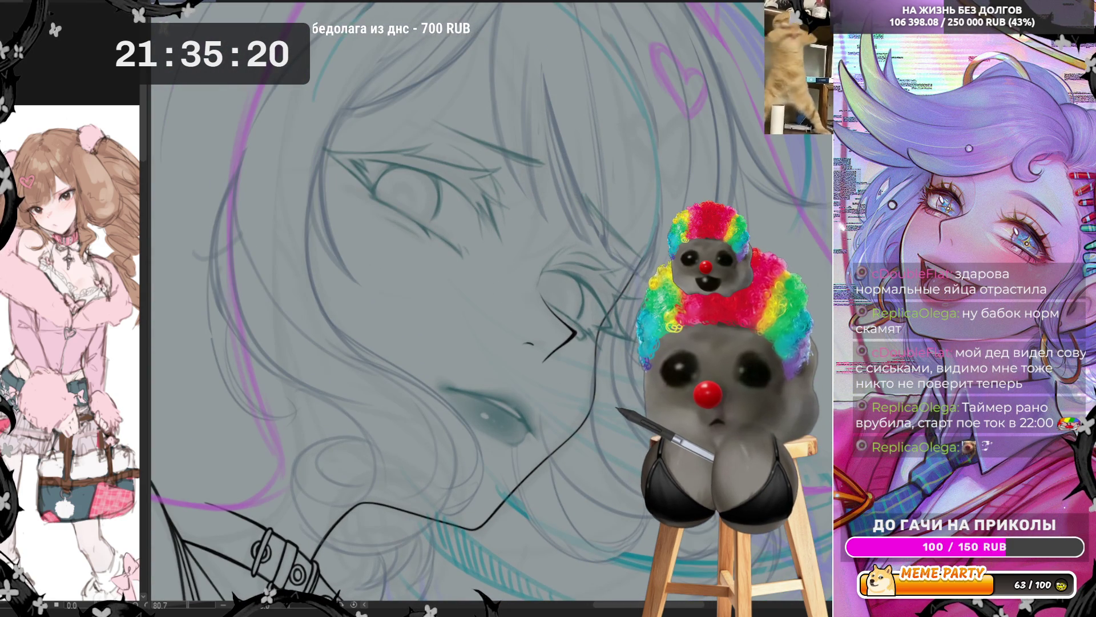
pyautogui.press('h')
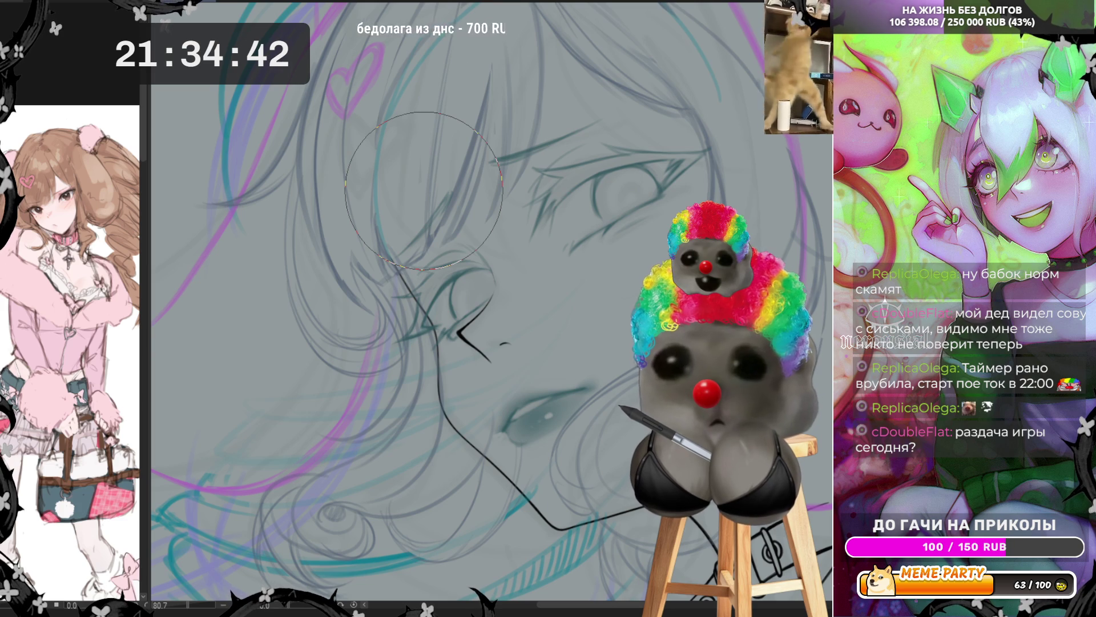
# At 33% over the torso, draw a long teal stroke down the body, discarding trial strokes.
pyautogui.scroll(-4, 424, 190)
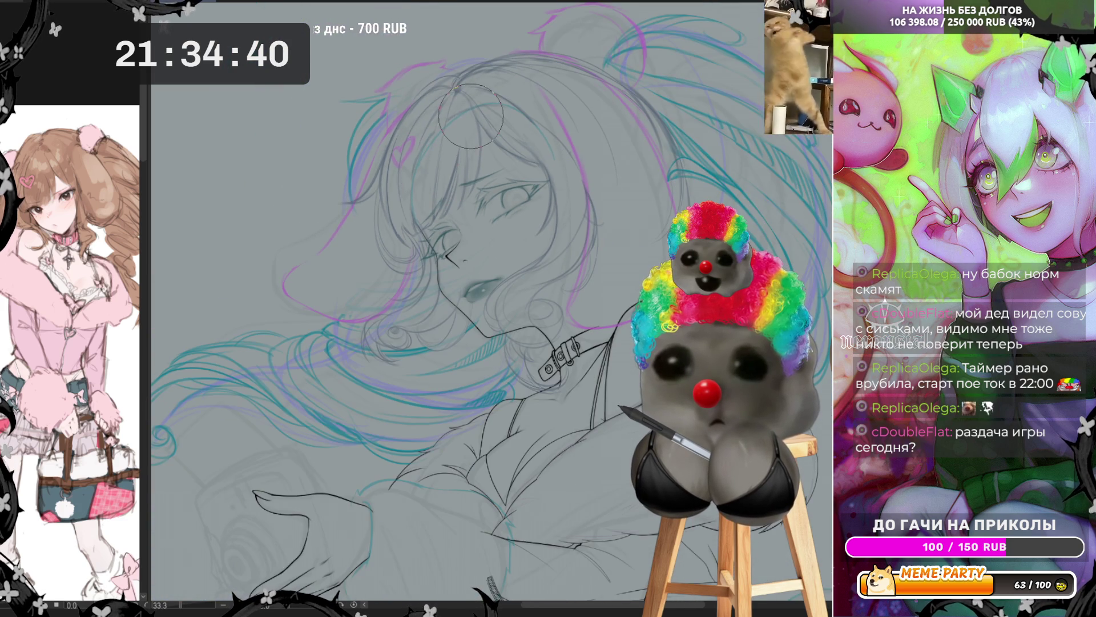
pyautogui.scroll(-4, 464, 84)
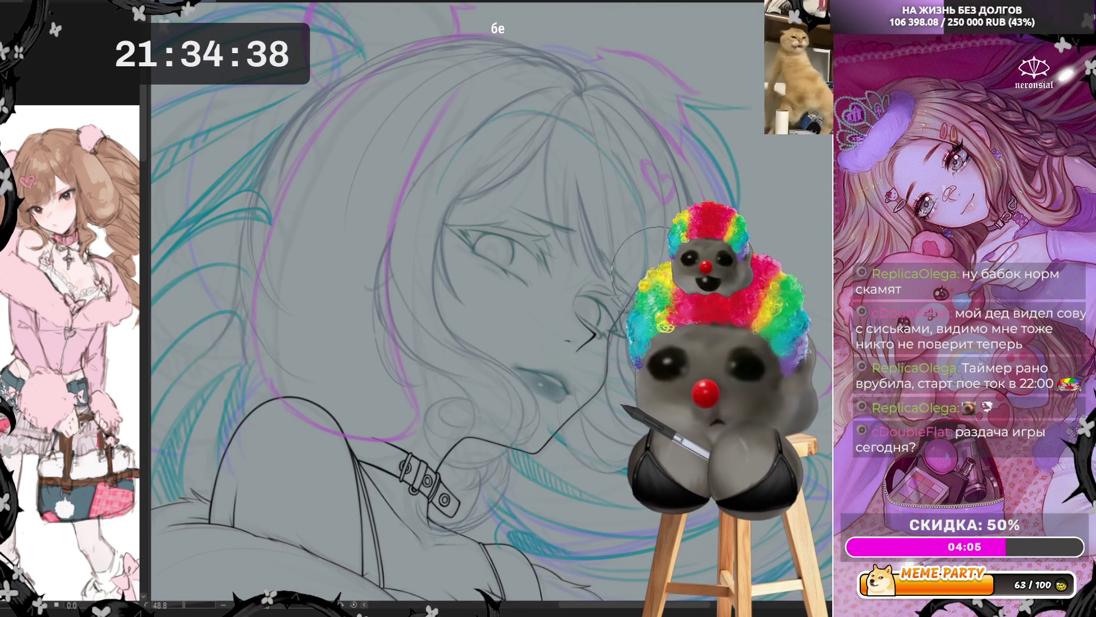
pyautogui.scroll(-2, 560, 121)
pyautogui.scroll(1, 547, 289)
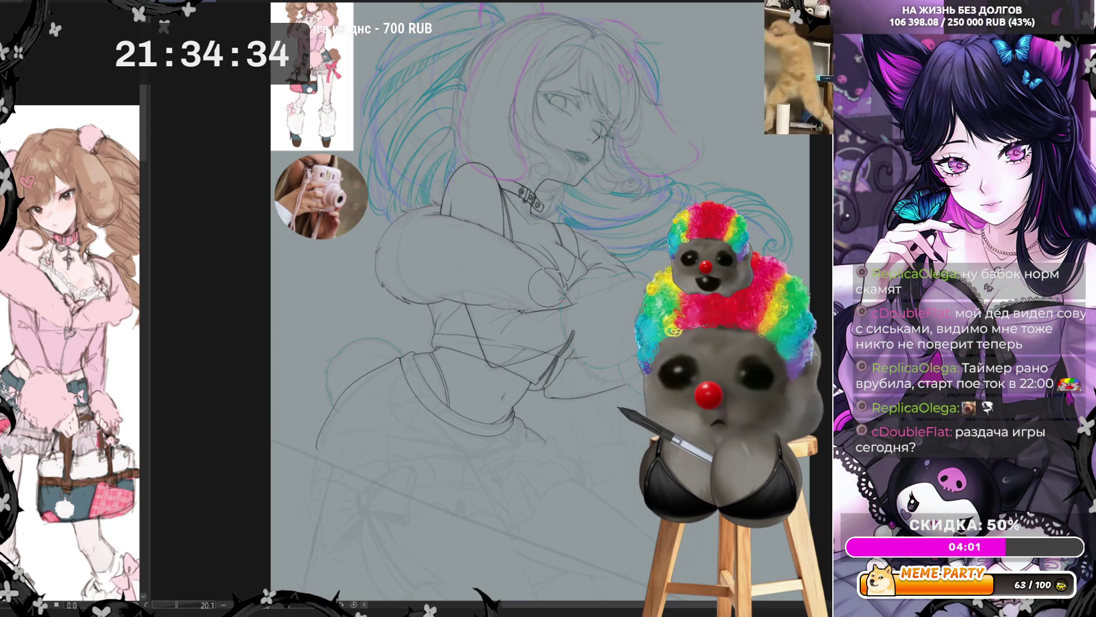
pyautogui.scroll(3, 548, 288)
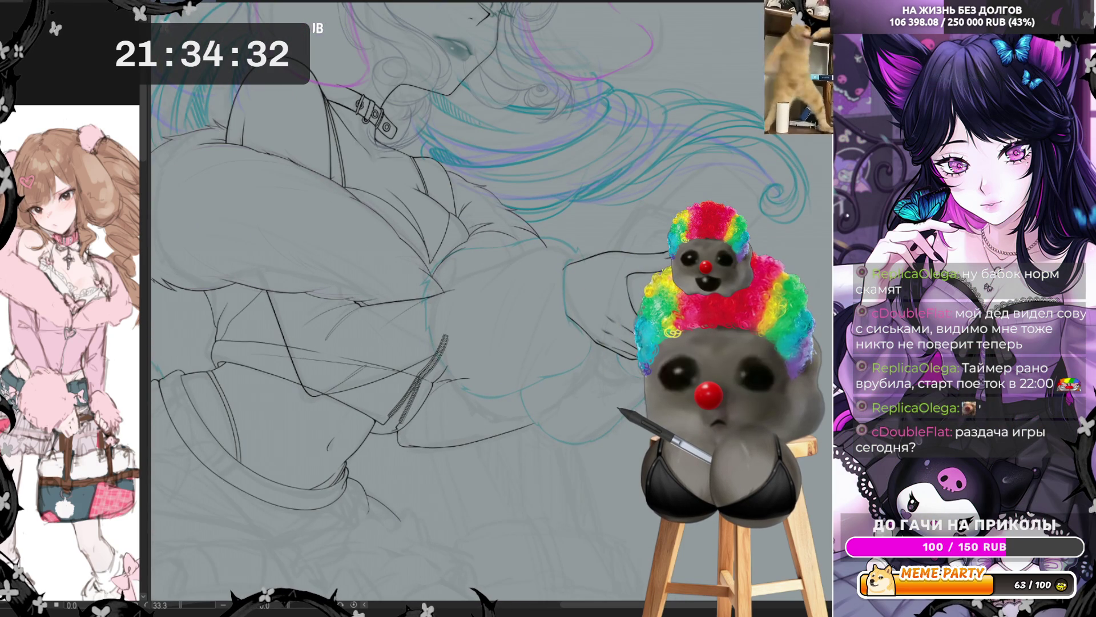
pyautogui.scroll(-2, 548, 288)
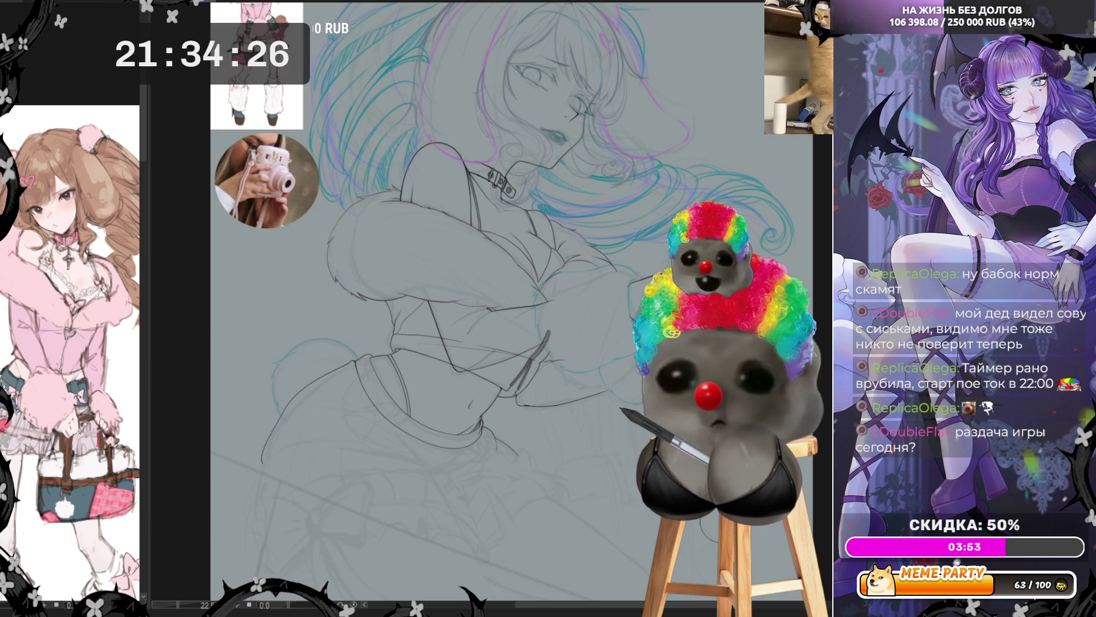
pyautogui.scroll(3, 634, 474)
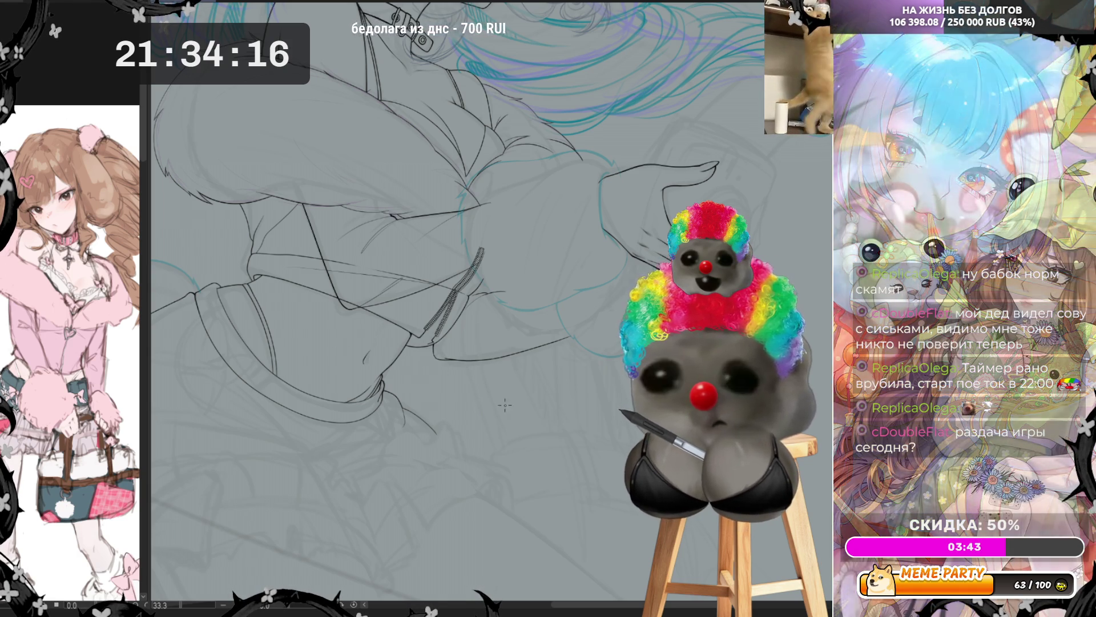
pyautogui.moveTo(487, 295); pyautogui.dragTo(480, 400)
pyautogui.hotkey('ctrl', 'z')
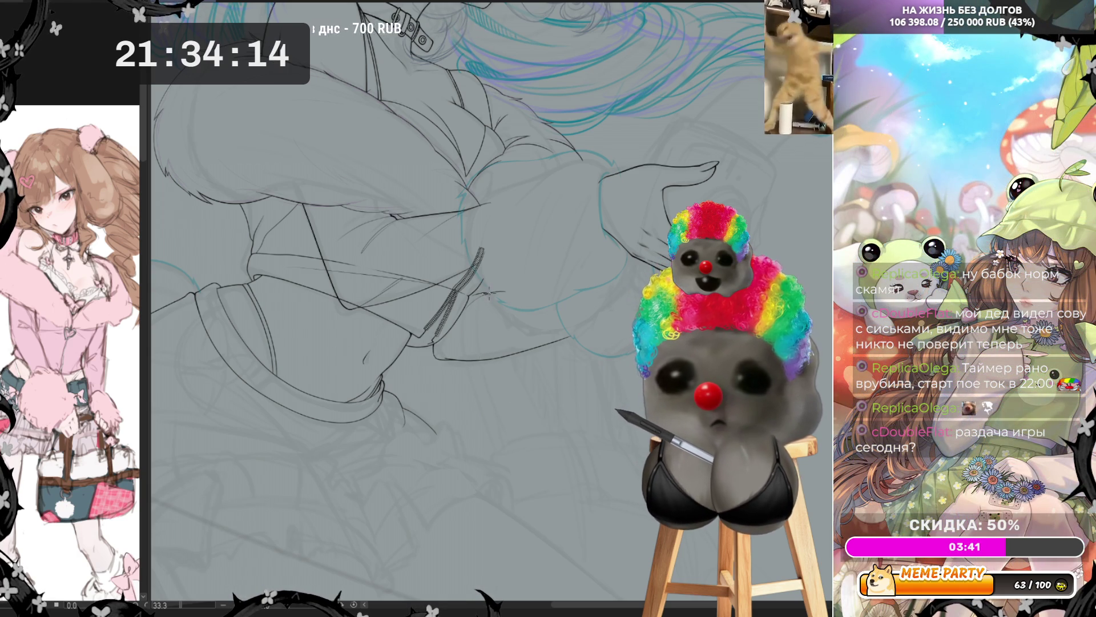
pyautogui.moveTo(486, 294); pyautogui.dragTo(518, 460)
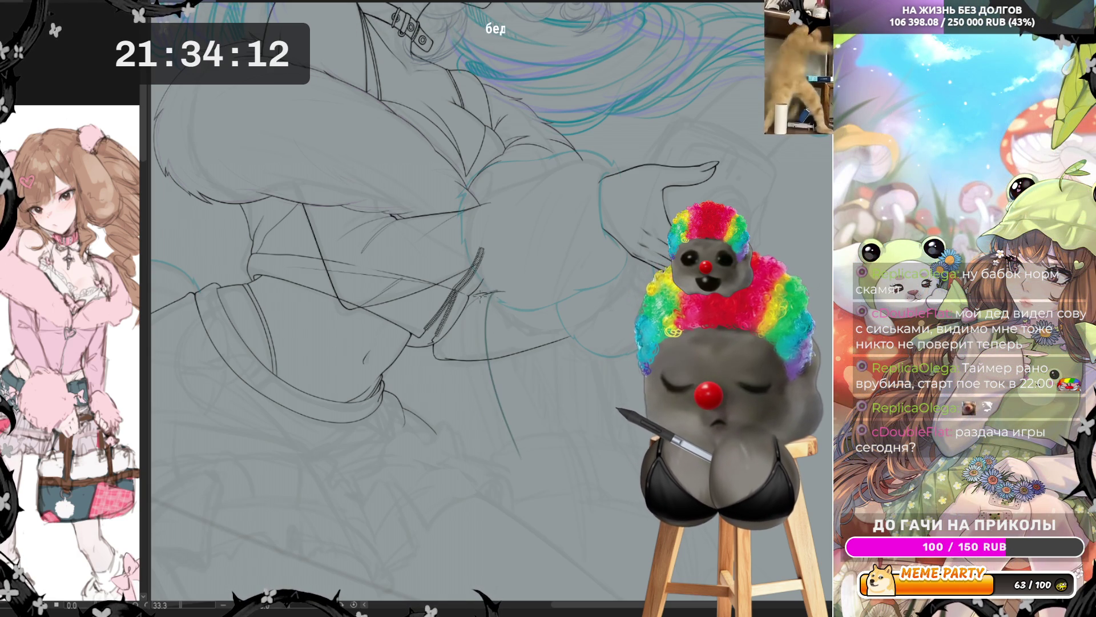
pyautogui.moveTo(483, 302)
pyautogui.mouseDown()
pyautogui.moveTo(475, 346)
pyautogui.moveTo(488, 421)
pyautogui.mouseUp()
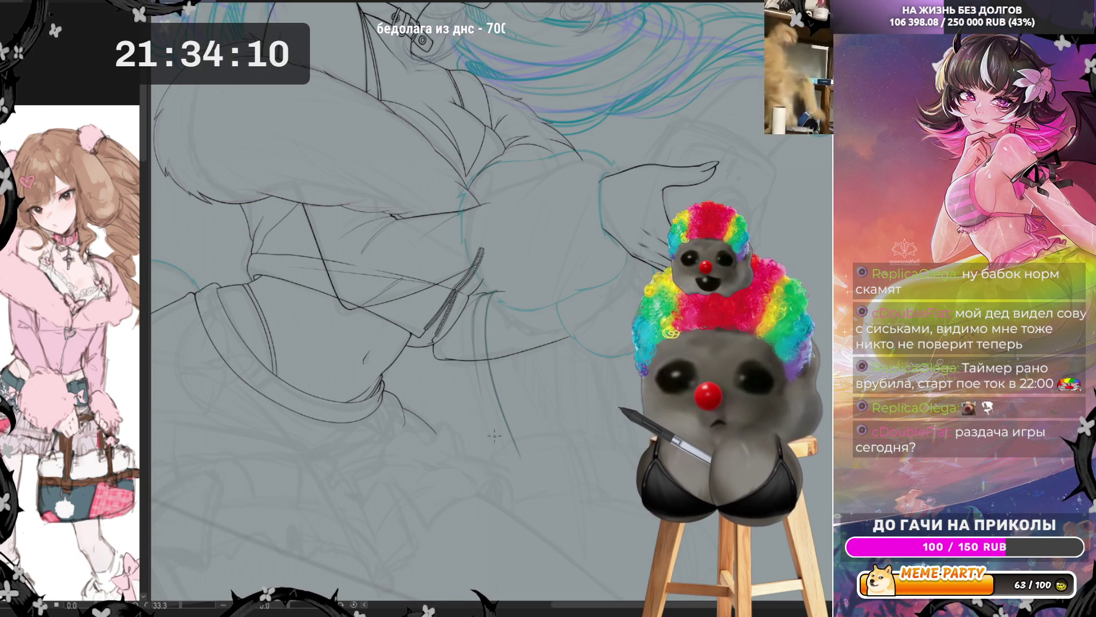
pyautogui.hotkey('ctrl', 'z')
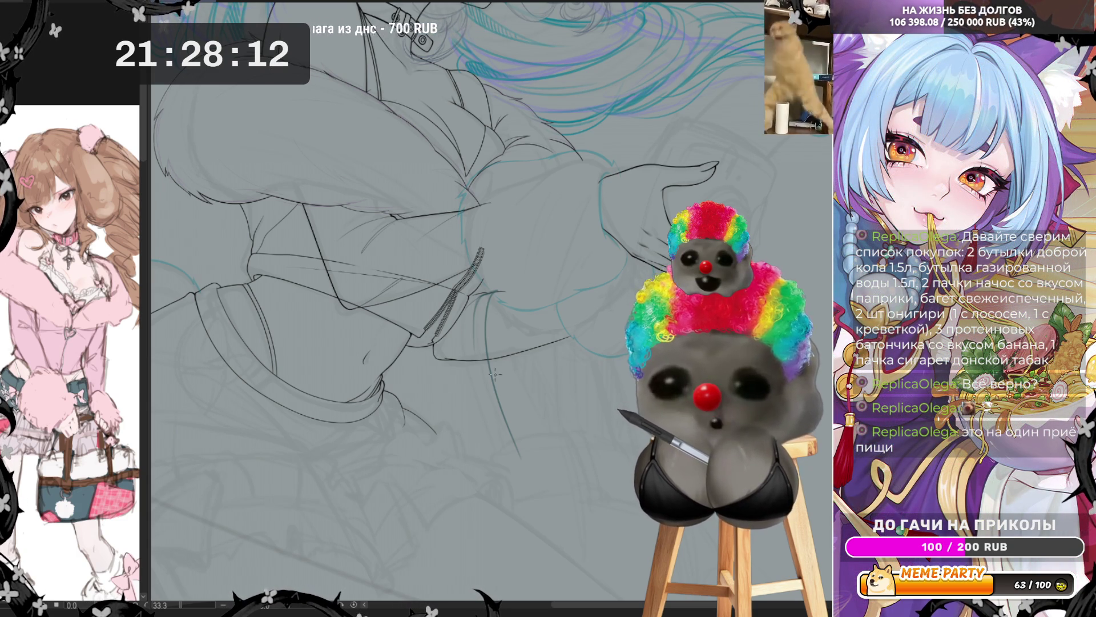
# Zoom out and back in to review the new torso lineart against the whole figure.
pyautogui.scroll(-3, 514, 371)
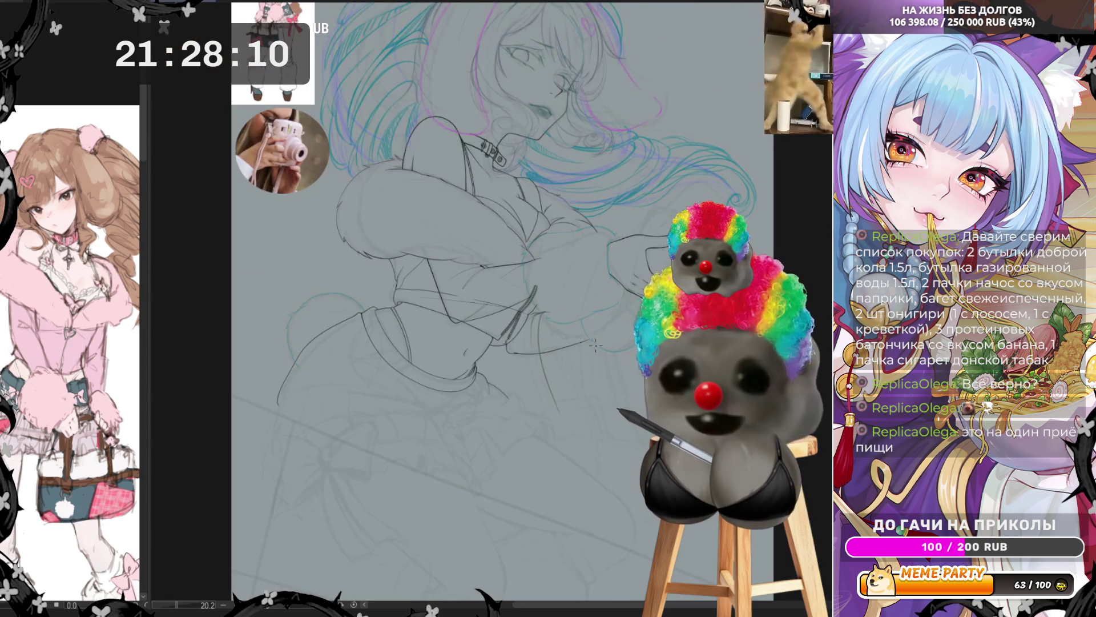
pyautogui.scroll(2, 595, 346)
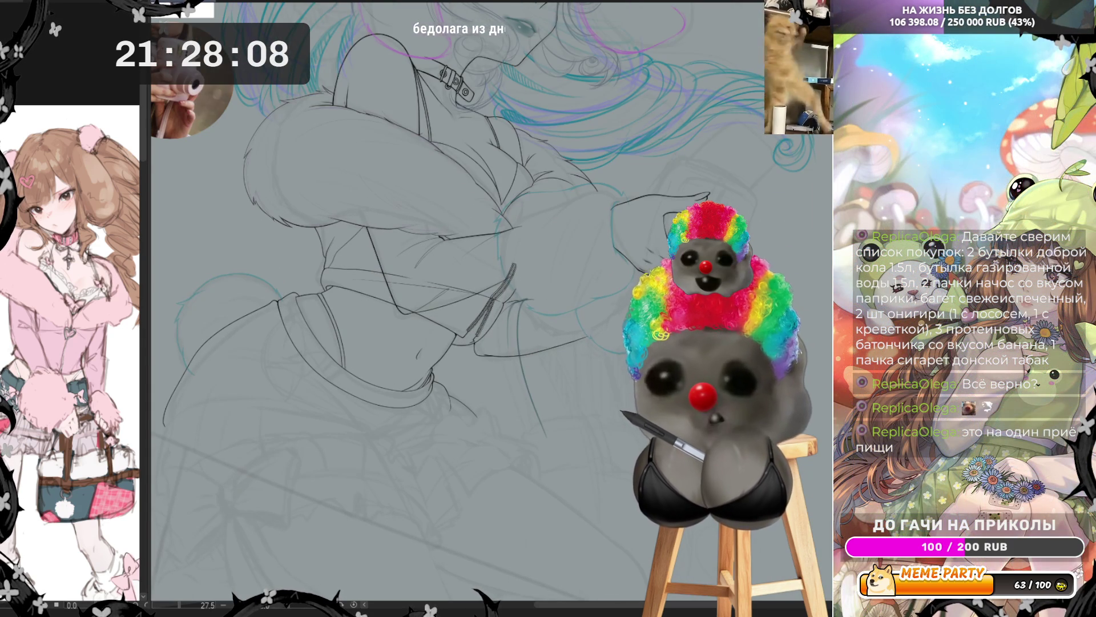
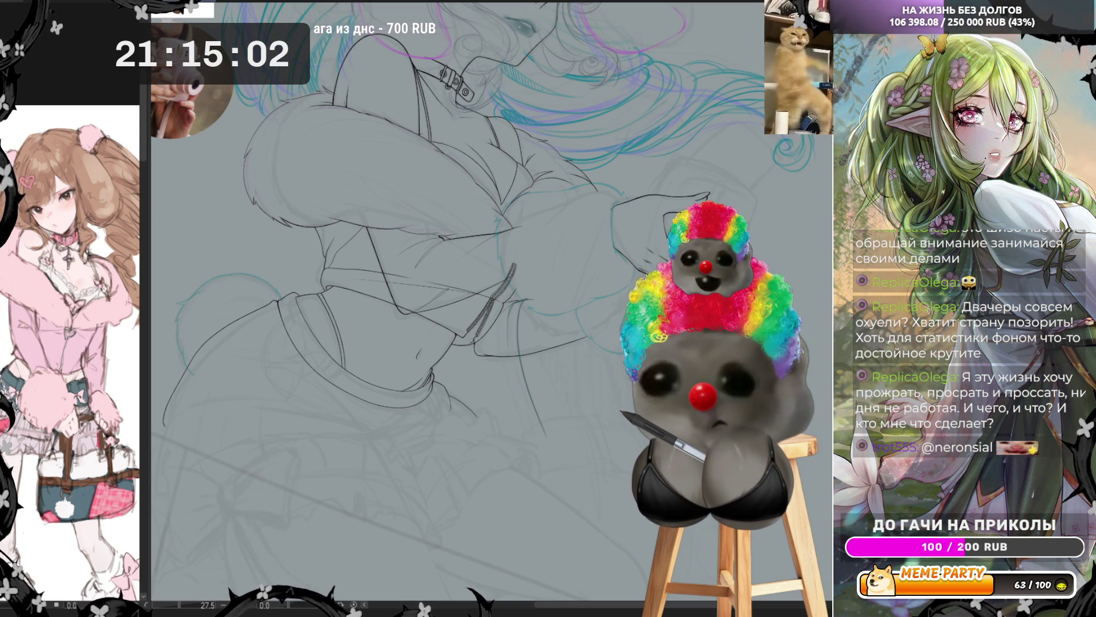
# Zoom the canvas in from 27.5 to 44.4 on the waistband and zipper area.
pyautogui.scroll(-2, 291, 423)
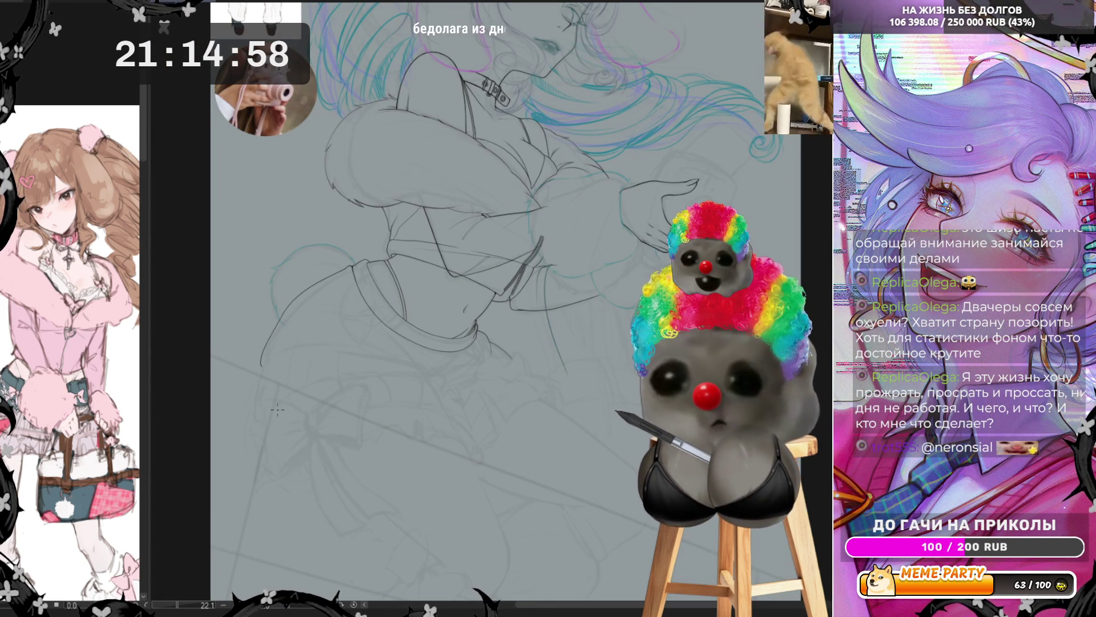
pyautogui.scroll(2, 253, 410)
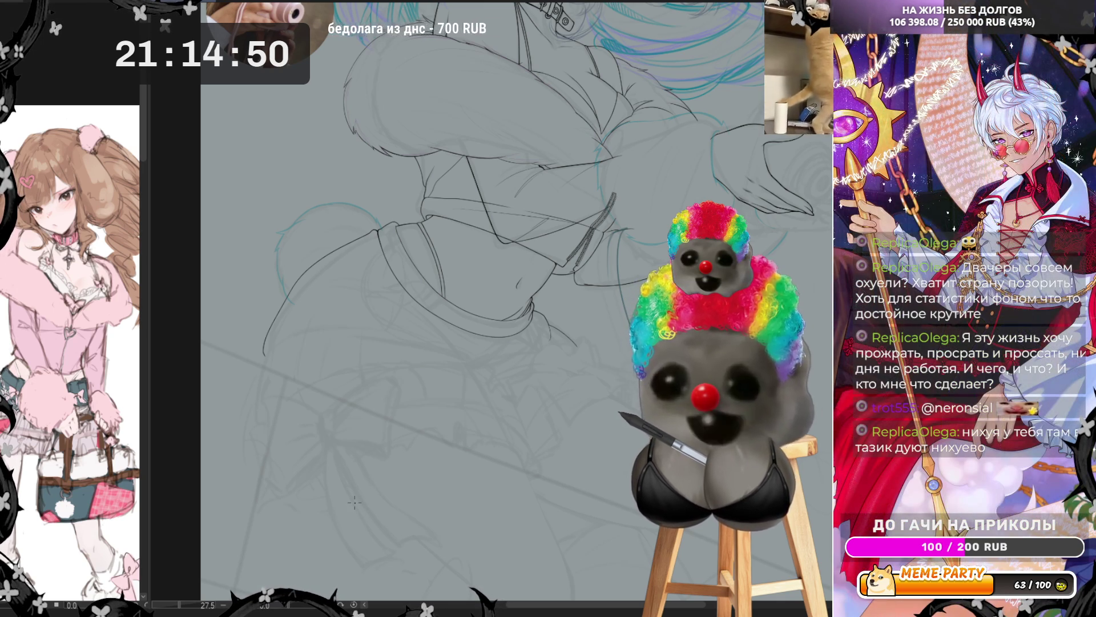
pyautogui.scroll(1, 393, 336)
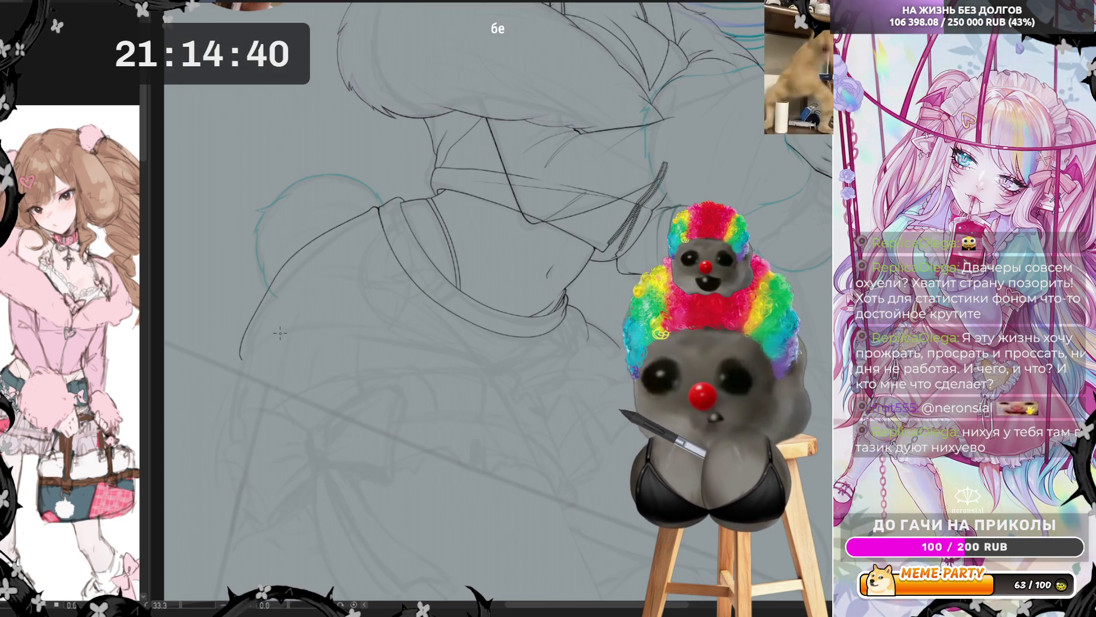
pyautogui.scroll(2, 280, 333)
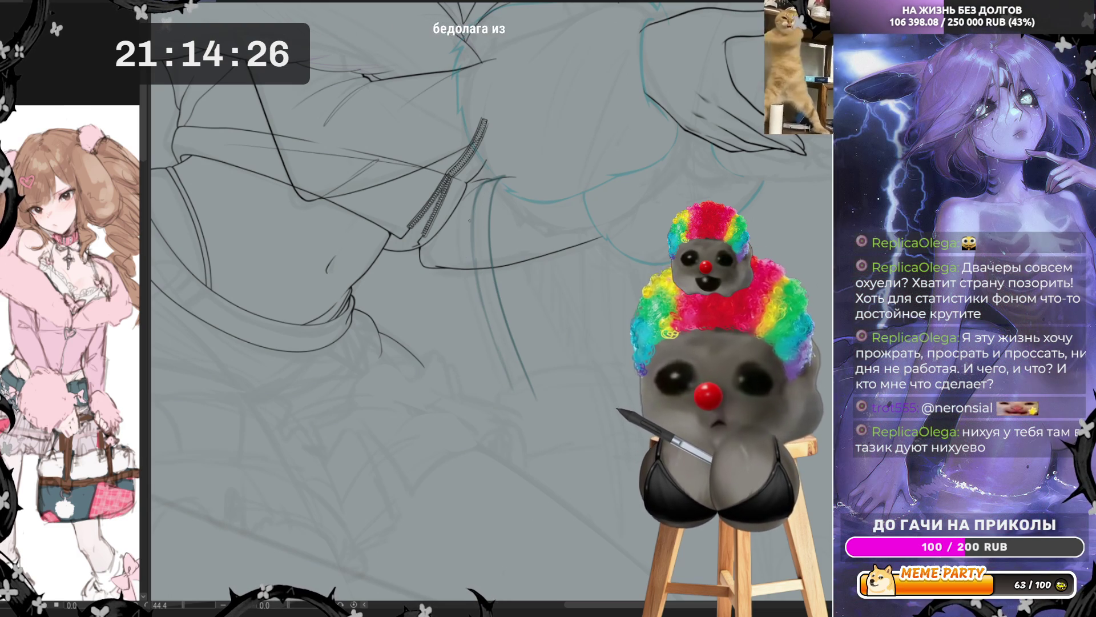
# Sketch vertical strokes down from beside the zipper below the waistband, redoing a stray one.
pyautogui.moveTo(517, 396); pyautogui.dragTo(491, 269)
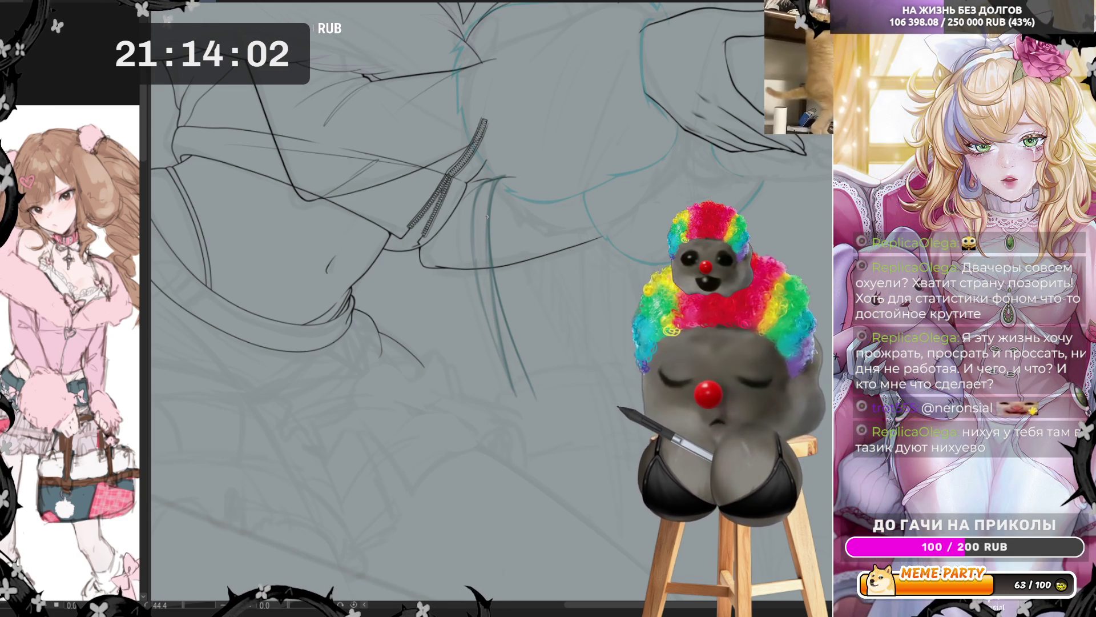
pyautogui.moveTo(487, 273); pyautogui.dragTo(496, 347)
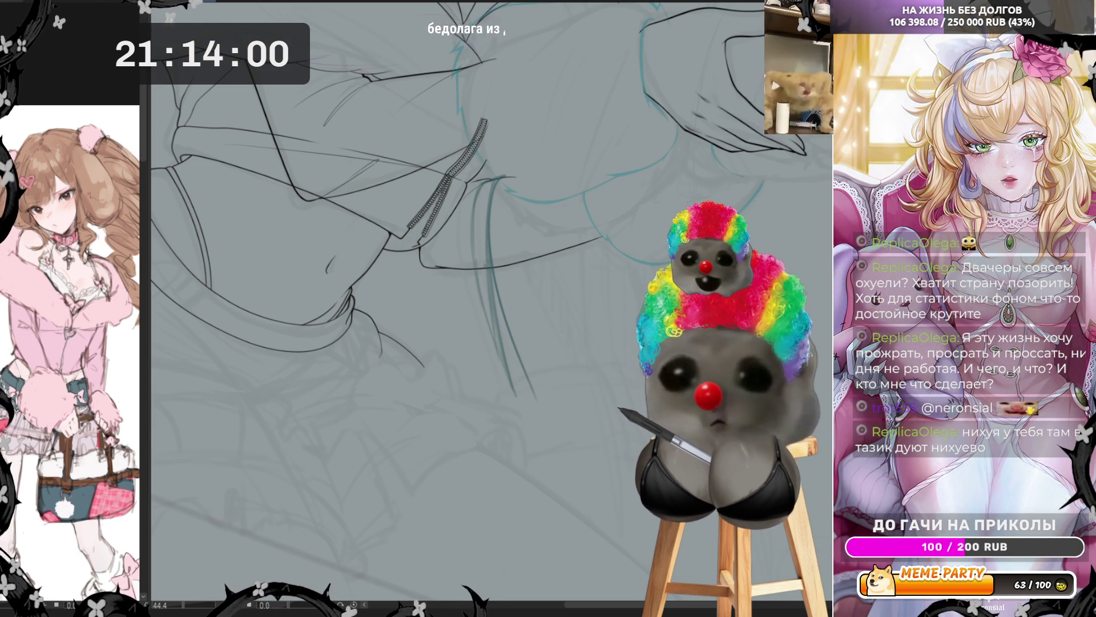
pyautogui.moveTo(487, 182); pyautogui.dragTo(492, 295)
pyautogui.hotkey('ctrl', 'z')
pyautogui.moveTo(487, 231); pyautogui.dragTo(497, 344)
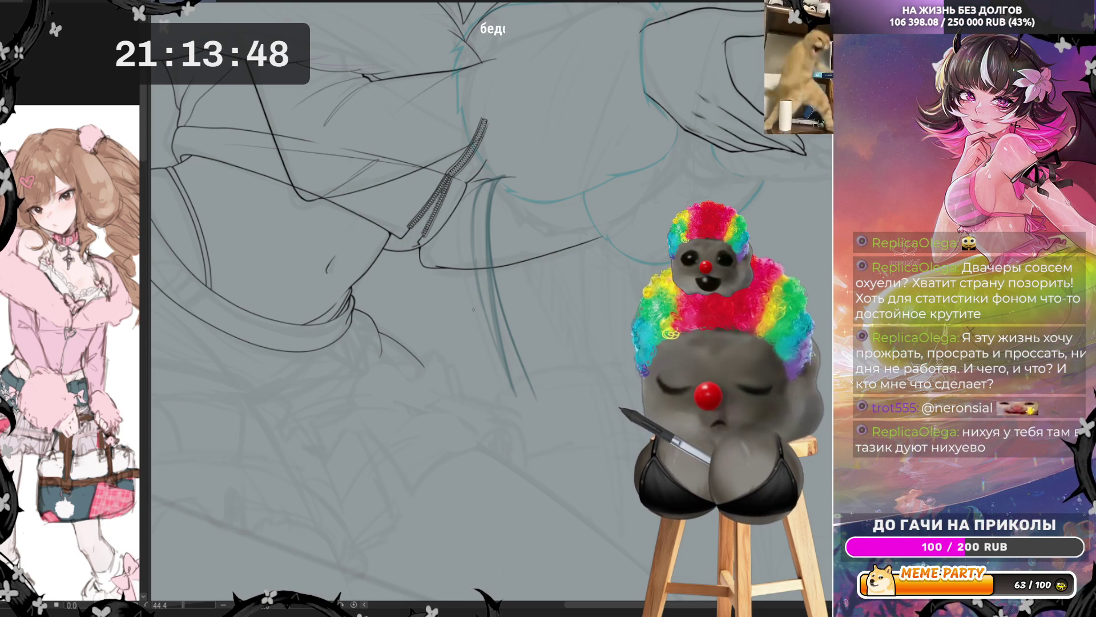
# Add several faint slanted lines below the waistband, undoing and redrawing unwanted strokes.
pyautogui.moveTo(538, 256); pyautogui.dragTo(577, 335)
pyautogui.moveTo(549, 279); pyautogui.dragTo(588, 354)
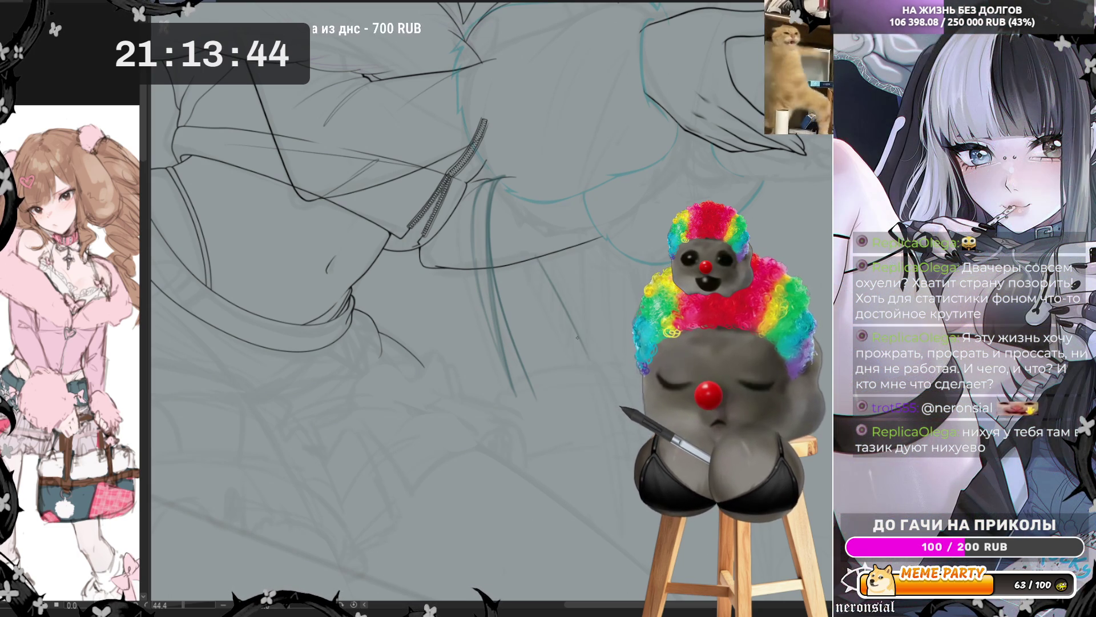
pyautogui.moveTo(521, 258); pyautogui.dragTo(554, 327)
pyautogui.hotkey('ctrl', 'z')
pyautogui.moveTo(521, 262); pyautogui.dragTo(574, 361)
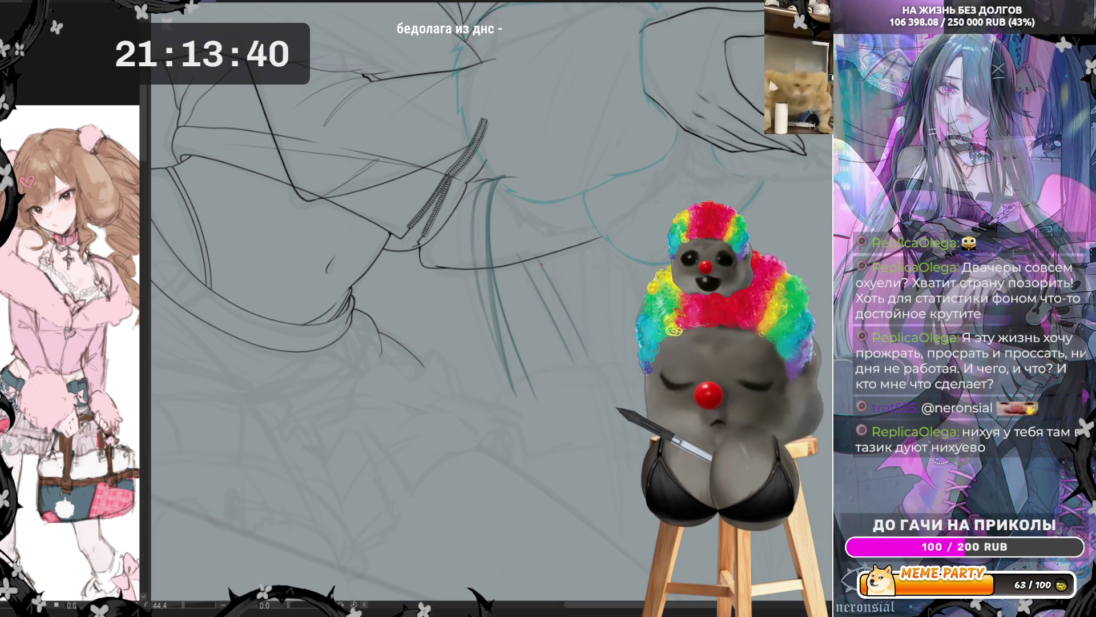
pyautogui.moveTo(542, 263); pyautogui.dragTo(589, 353)
pyautogui.hotkey('ctrl', 'z')
pyautogui.moveTo(541, 258); pyautogui.dragTo(560, 292)
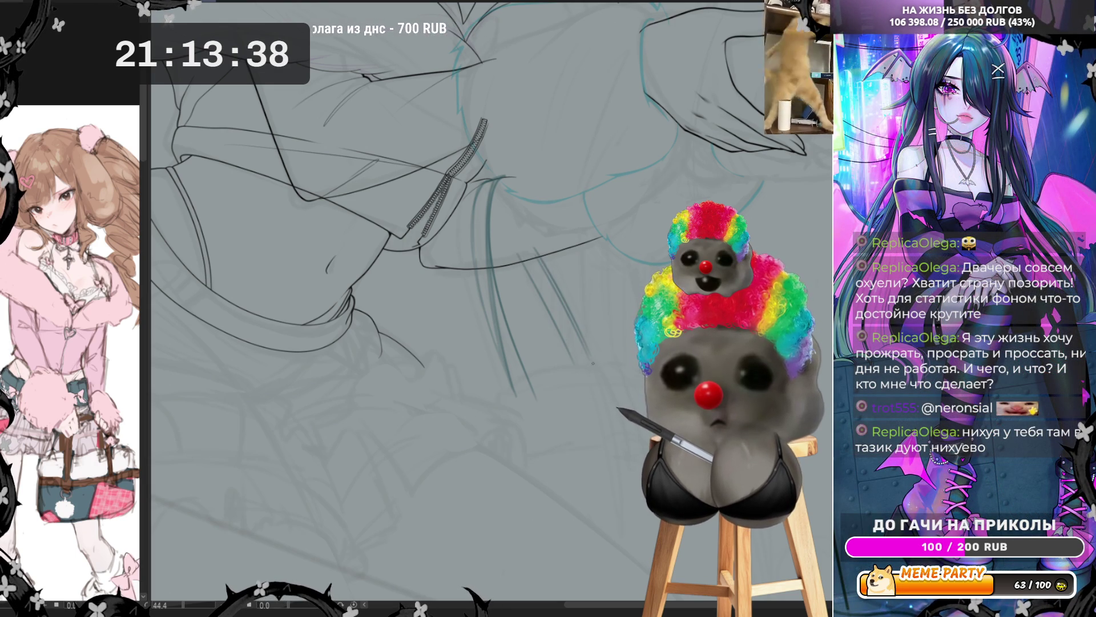
pyautogui.moveTo(585, 340); pyautogui.dragTo(588, 351)
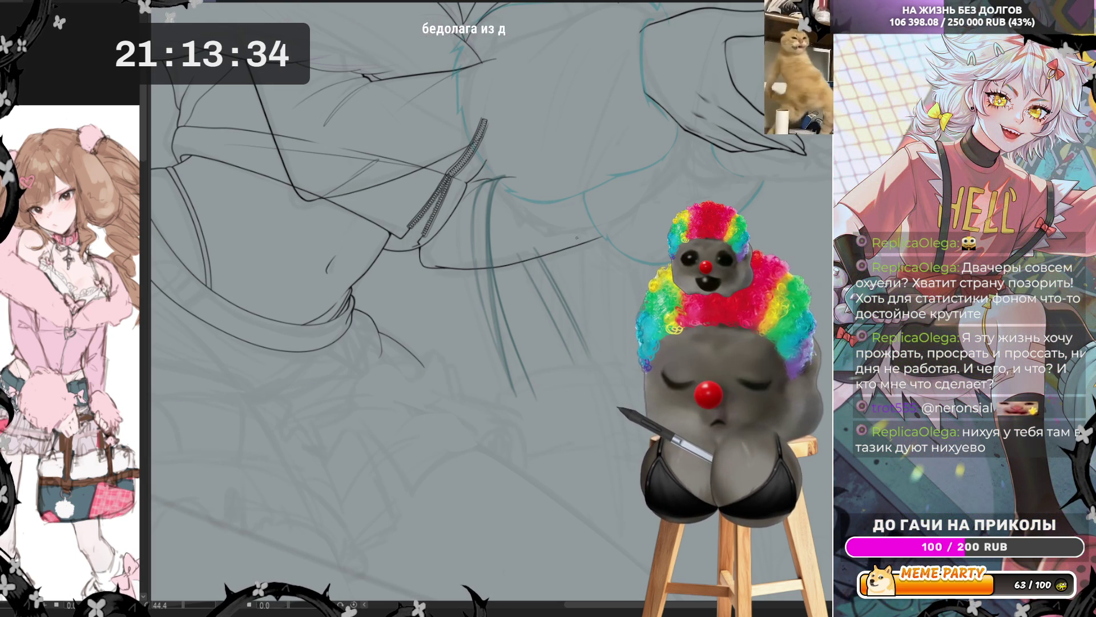
# Draw a long vertical line down from the waistband with a second line beside it.
pyautogui.moveTo(576, 185); pyautogui.dragTo(596, 371)
pyautogui.hotkey('ctrl', 'z')
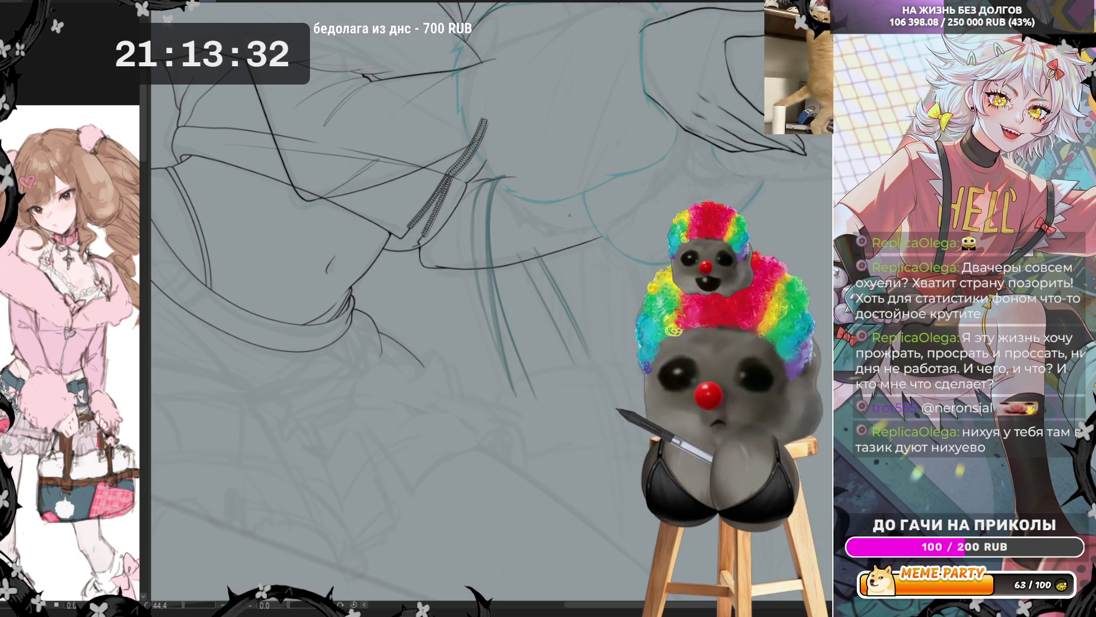
pyautogui.moveTo(574, 180); pyautogui.dragTo(589, 355)
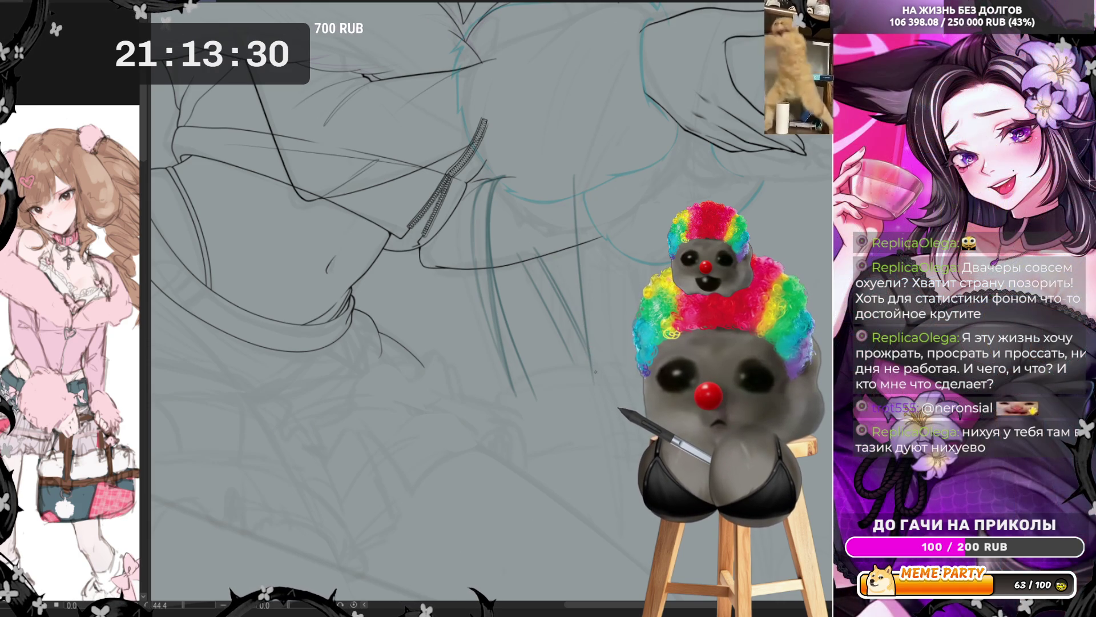
pyautogui.moveTo(594, 224); pyautogui.dragTo(603, 322)
pyautogui.hotkey('ctrl', 'z')
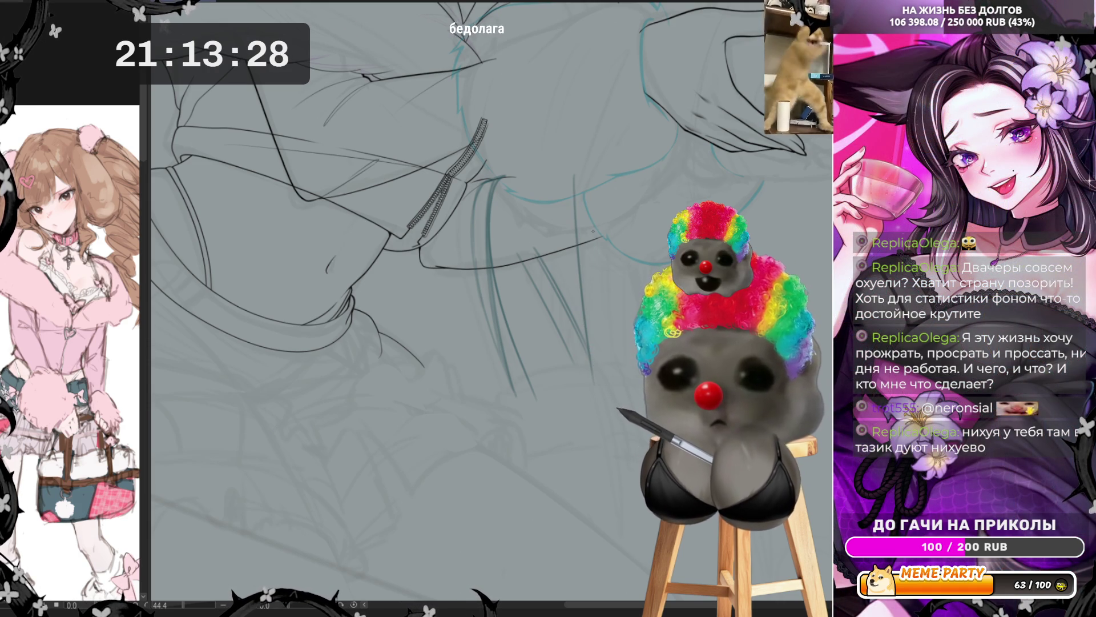
pyautogui.moveTo(593, 226); pyautogui.dragTo(602, 335)
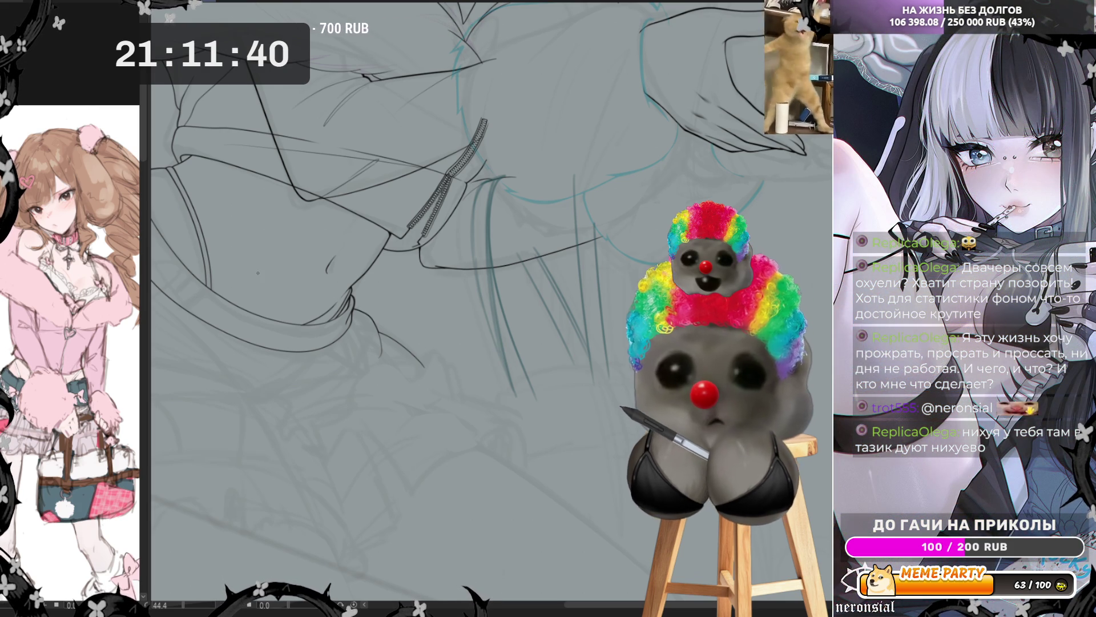
# Sketch a stroke closing off the vertical lines, discarding a lower diagonal attempt.
pyautogui.scroll(-3, 610, 538)
pyautogui.scroll(2, 611, 538)
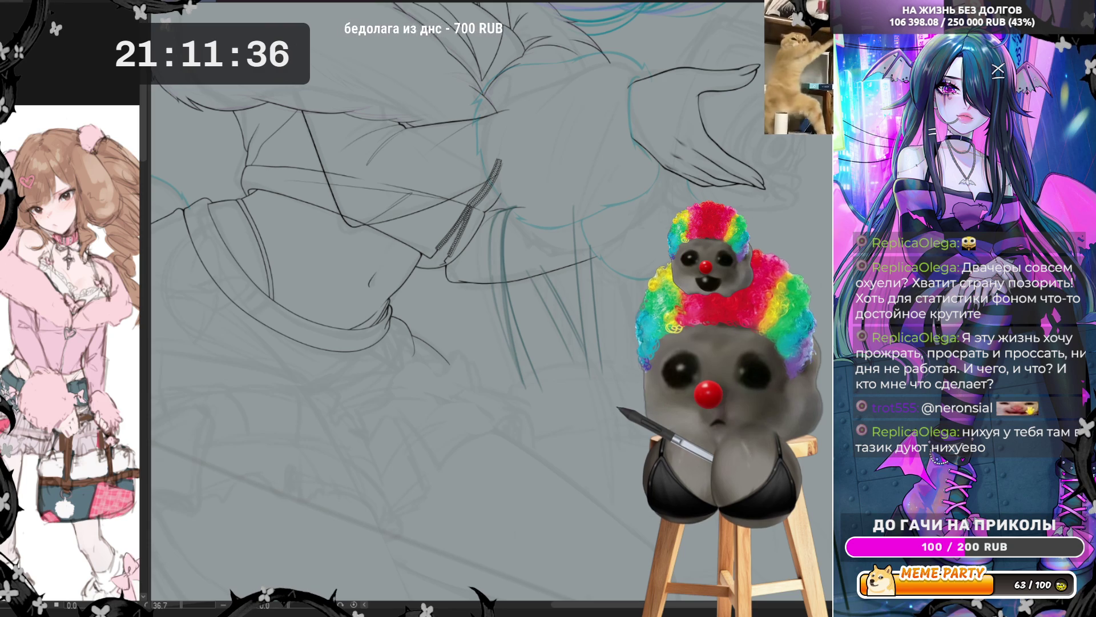
pyautogui.moveTo(503, 395); pyautogui.dragTo(575, 369)
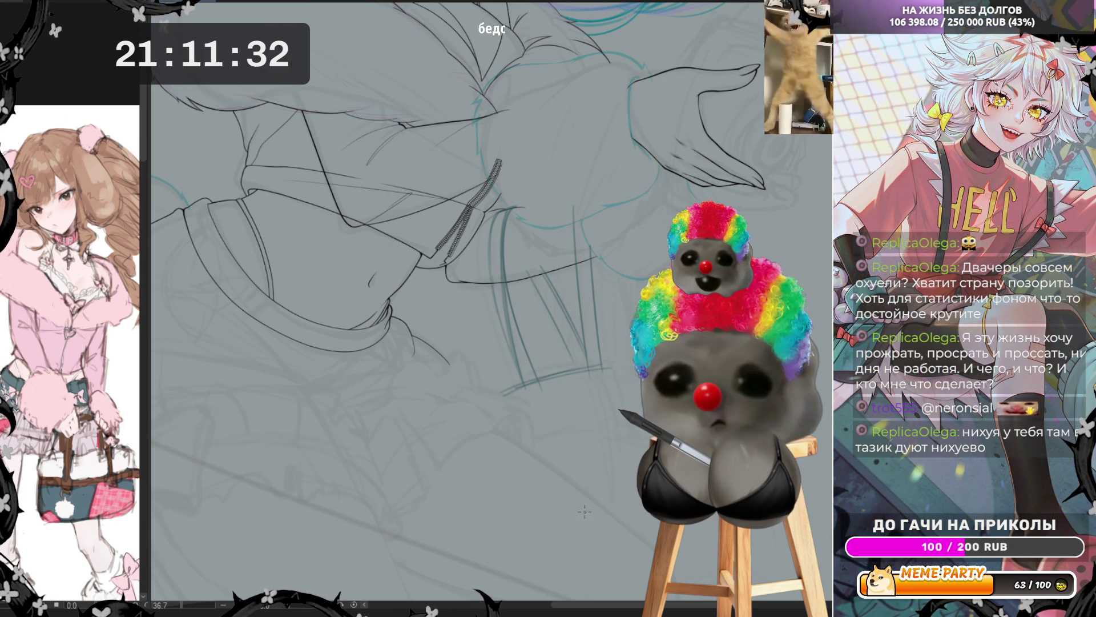
pyautogui.moveTo(621, 512); pyautogui.dragTo(536, 540)
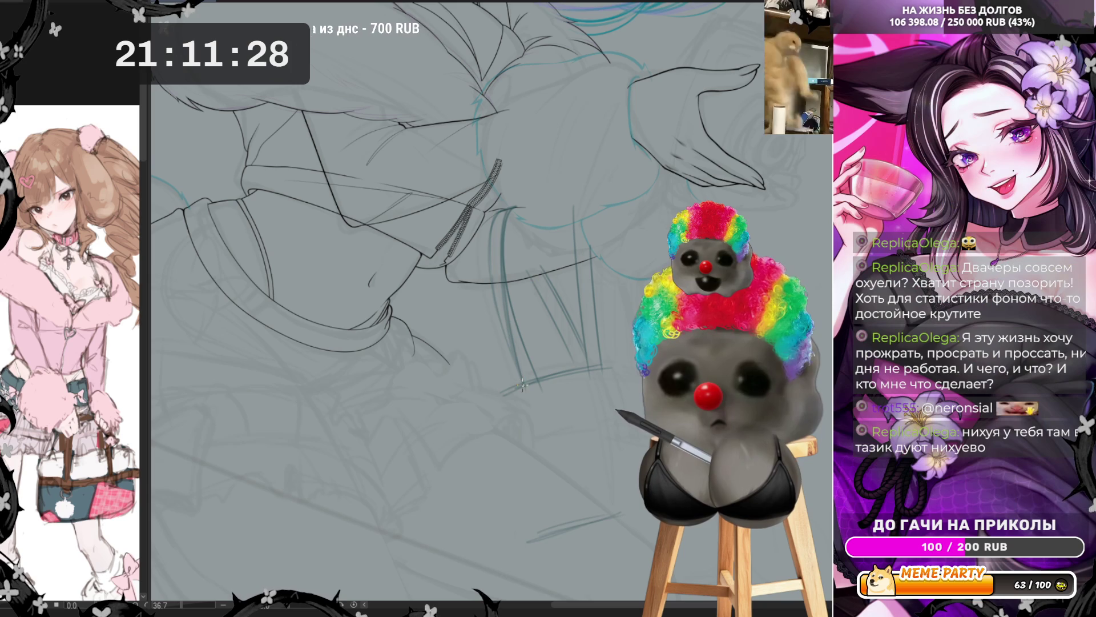
pyautogui.hotkey('ctrl', 'z')
# Rough in the box's converging bottom lines and slanted lower edge, then mirror the canvas.
pyautogui.scroll(-2, 517, 420)
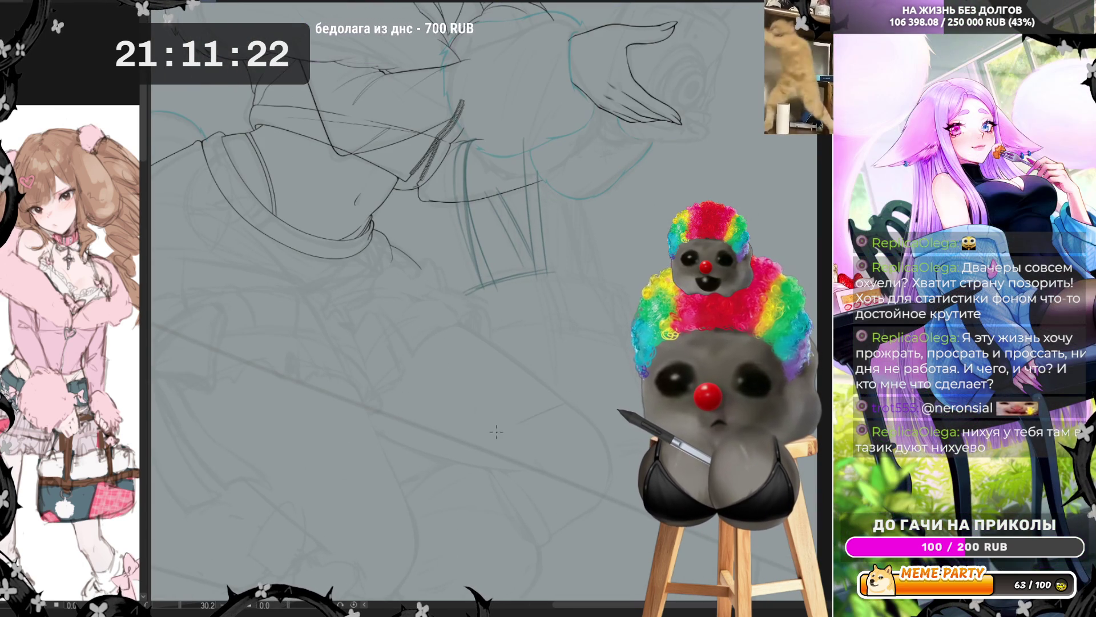
pyautogui.moveTo(521, 424); pyautogui.dragTo(570, 410)
pyautogui.moveTo(493, 438)
pyautogui.mouseDown()
pyautogui.moveTo(574, 416)
pyautogui.moveTo(626, 434)
pyautogui.mouseUp()
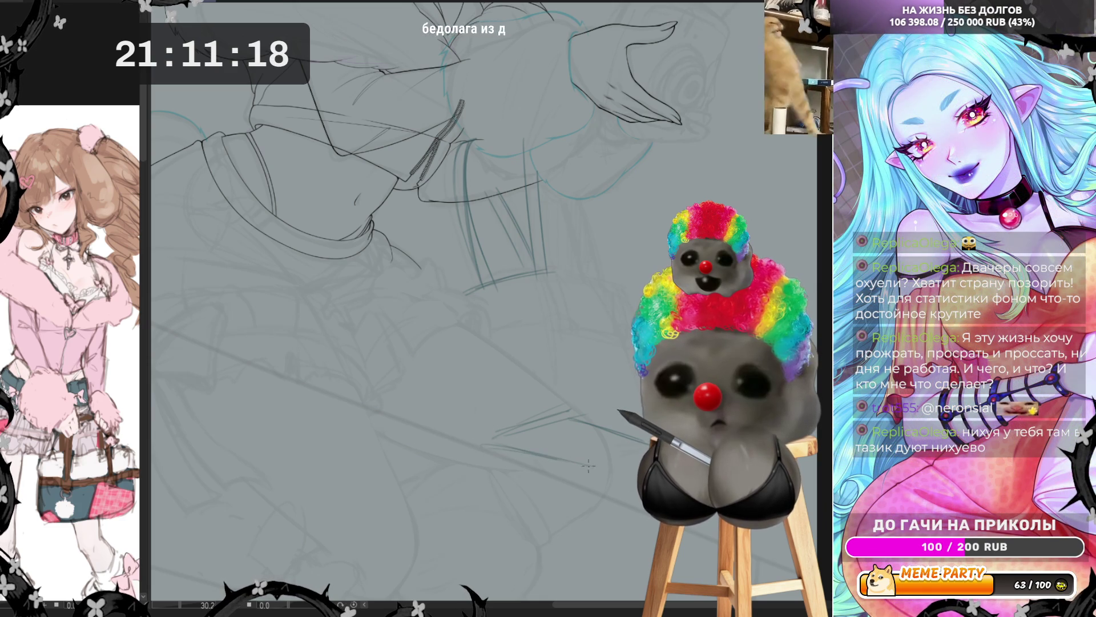
pyautogui.moveTo(562, 460); pyautogui.dragTo(597, 468)
pyautogui.moveTo(537, 429); pyautogui.dragTo(488, 444)
pyautogui.moveTo(573, 413); pyautogui.dragTo(468, 449)
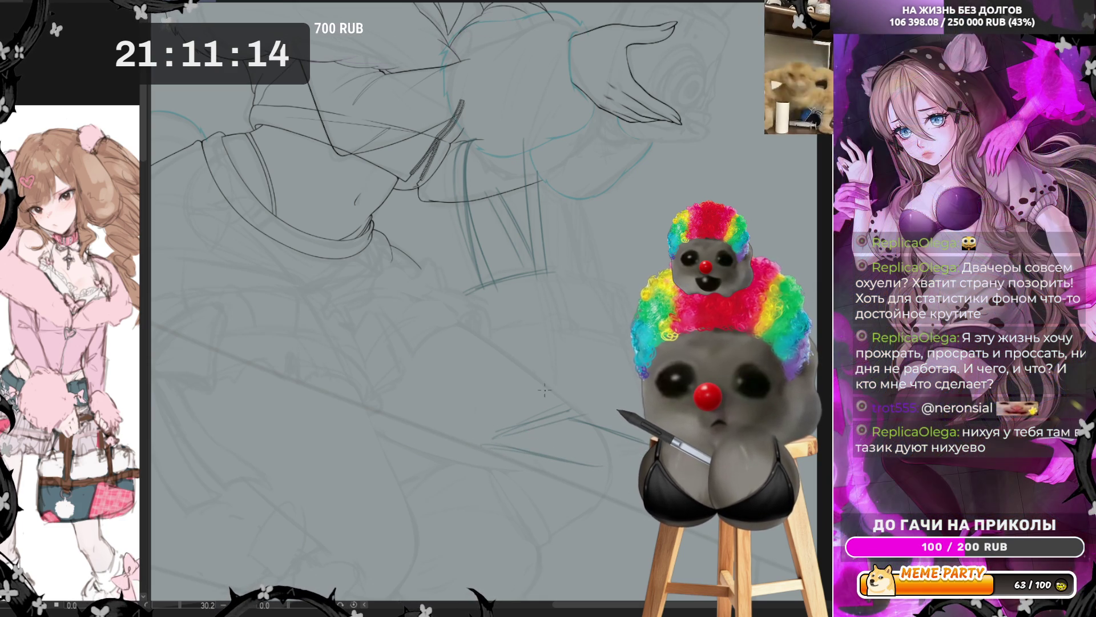
pyautogui.moveTo(479, 444); pyautogui.dragTo(567, 411)
pyautogui.hotkey('ctrl', 'z')
pyautogui.moveTo(468, 452); pyautogui.dragTo(576, 411)
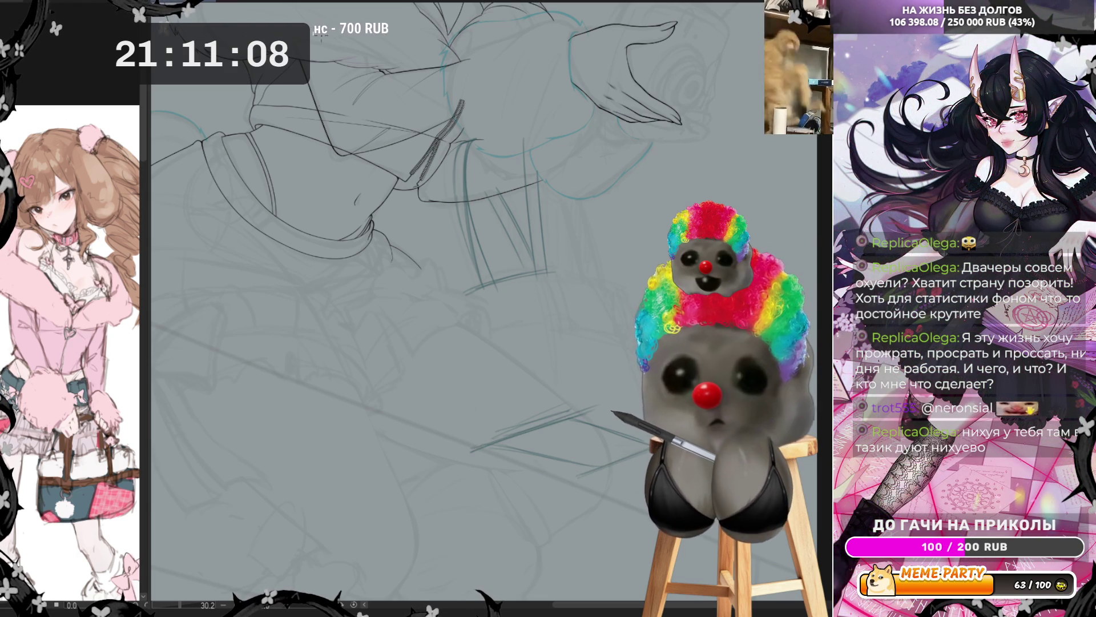
pyautogui.press('h')
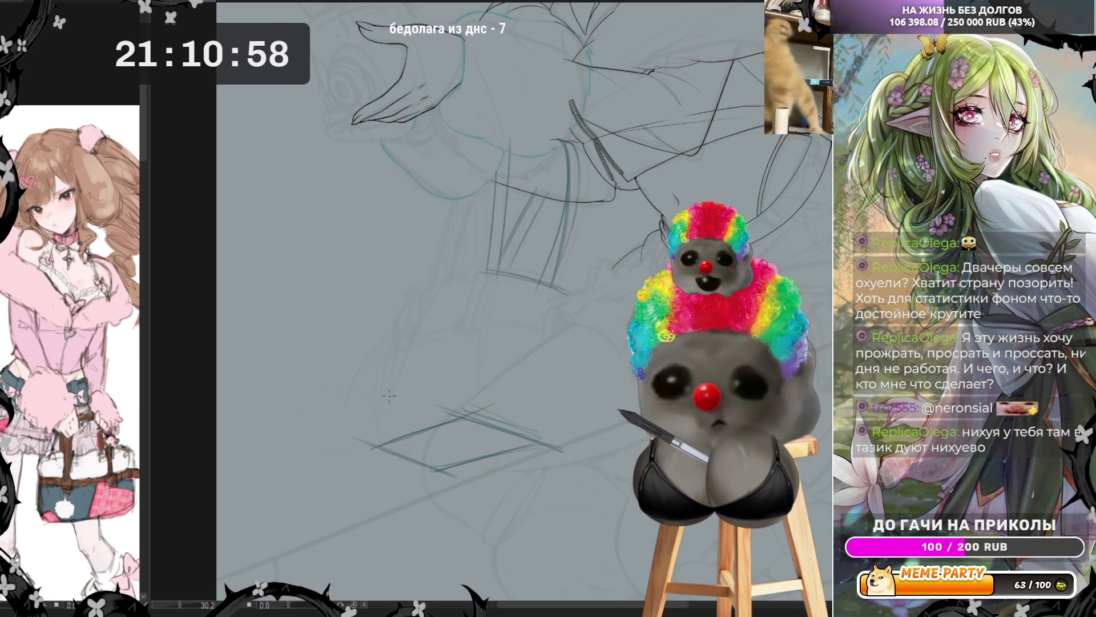
# Draw the box's long vertical side edges and inner edges, then flip the canvas back.
pyautogui.hotkey('ctrl', 'z')
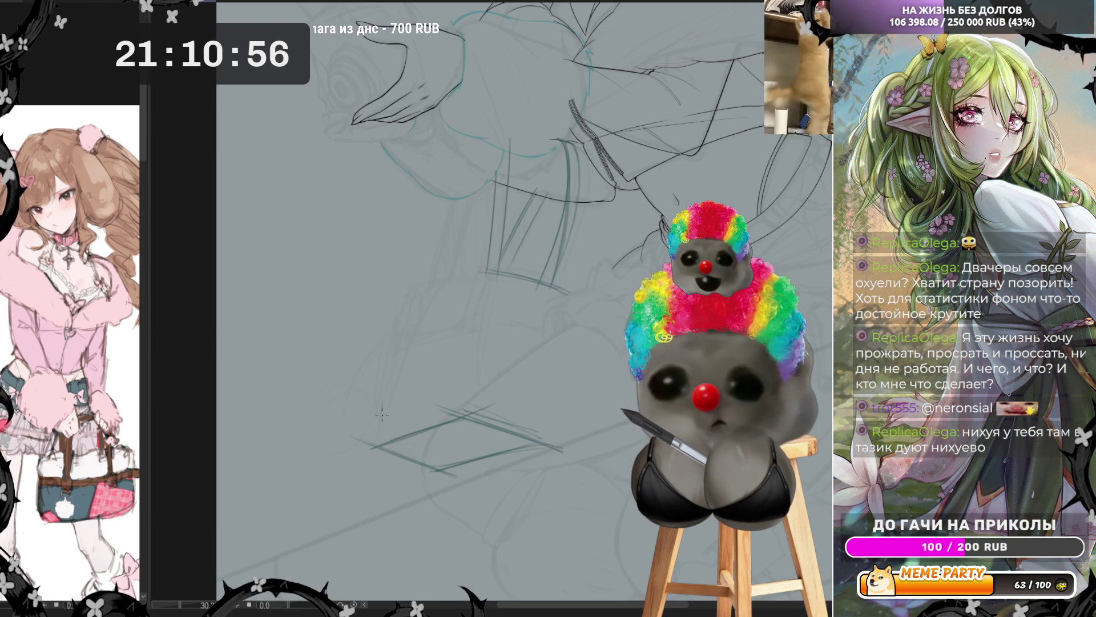
pyautogui.moveTo(373, 447); pyautogui.dragTo(407, 308)
pyautogui.moveTo(373, 443); pyautogui.dragTo(417, 283)
pyautogui.moveTo(477, 409); pyautogui.dragTo(486, 346)
pyautogui.moveTo(480, 388); pyautogui.dragTo(498, 289)
pyautogui.hotkey('ctrl', 'z')
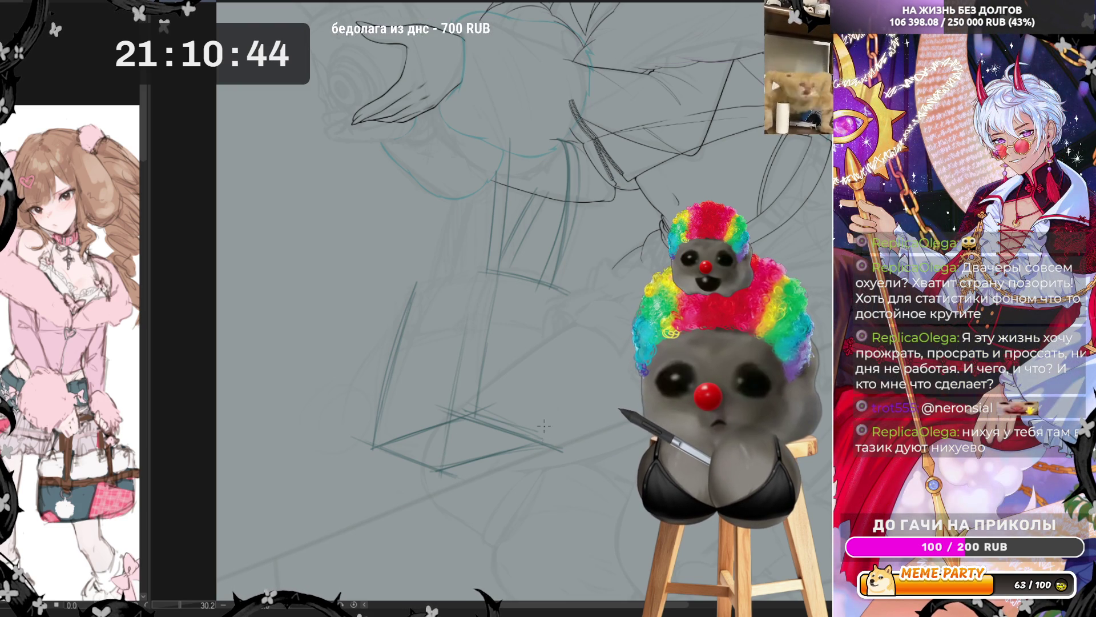
pyautogui.moveTo(550, 354); pyautogui.dragTo(545, 409)
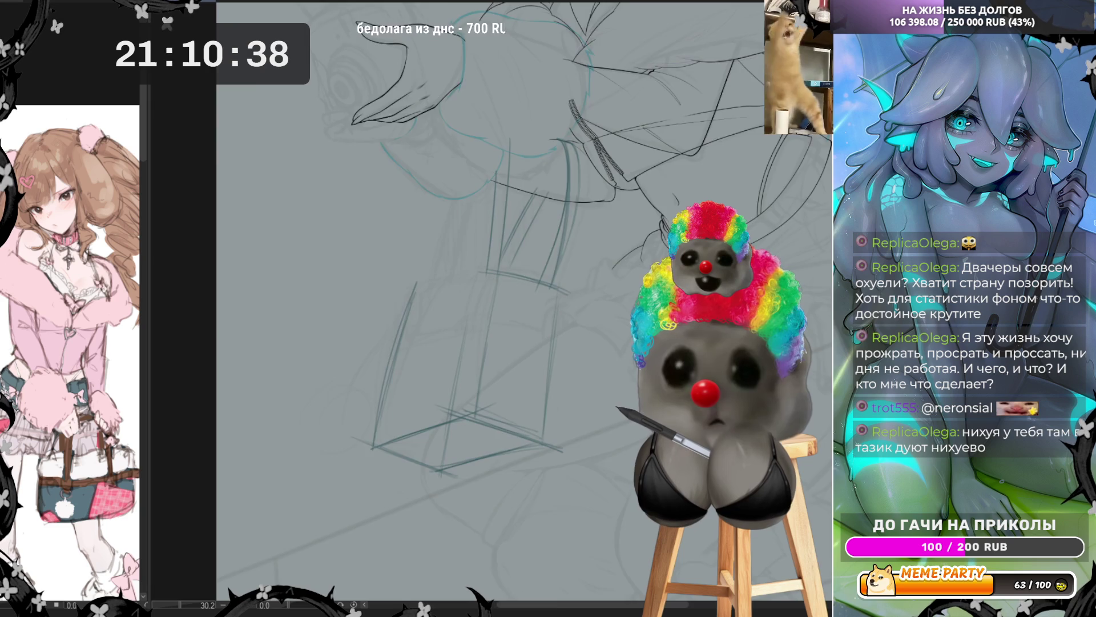
pyautogui.press('h')
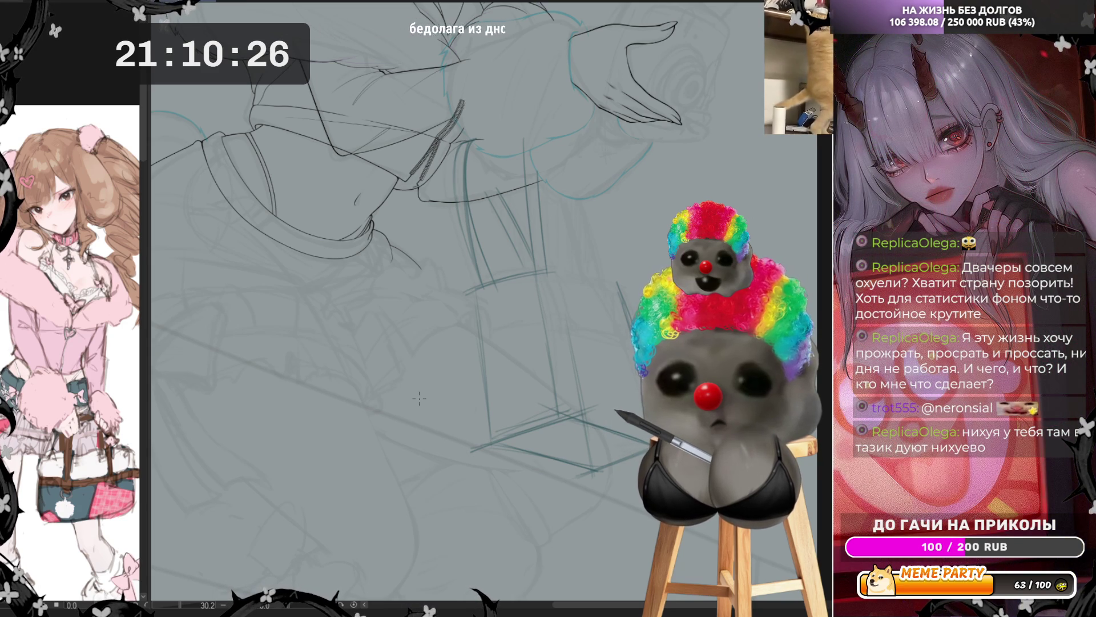
# Darken the box's bottom edge and add short and curved lines along its sides.
pyautogui.moveTo(474, 451); pyautogui.dragTo(570, 409)
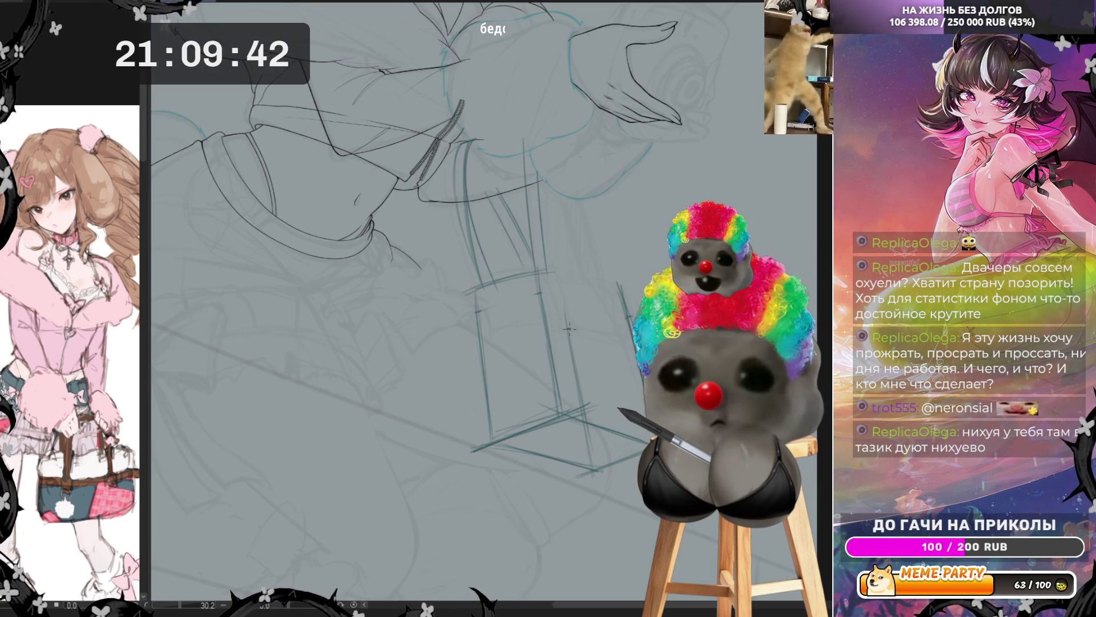
pyautogui.moveTo(567, 329); pyautogui.dragTo(603, 323)
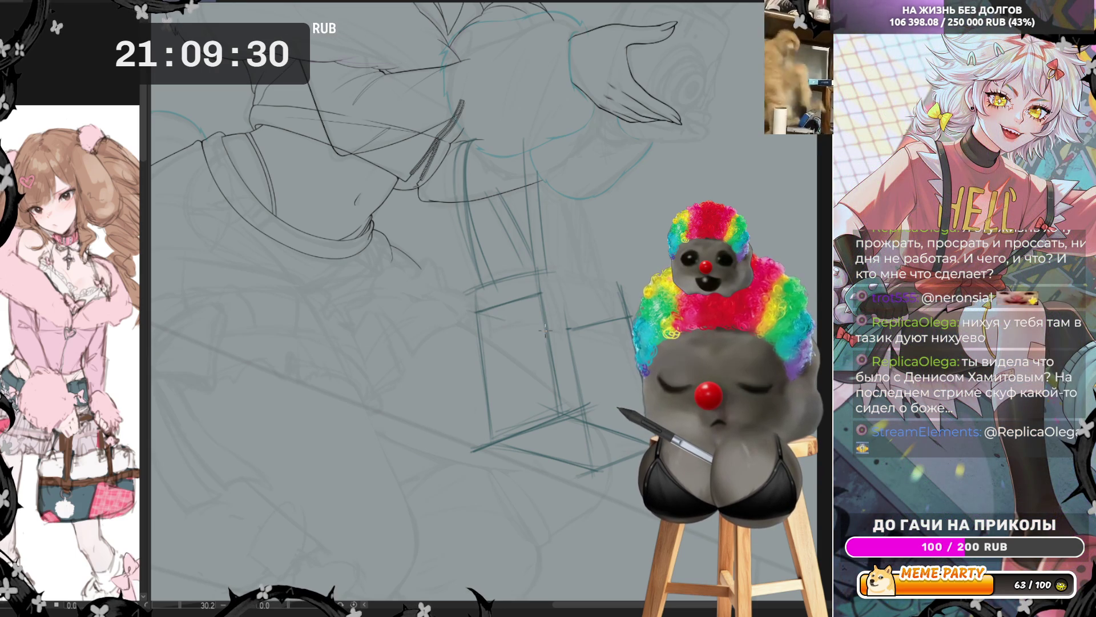
pyautogui.moveTo(488, 314); pyautogui.dragTo(536, 322)
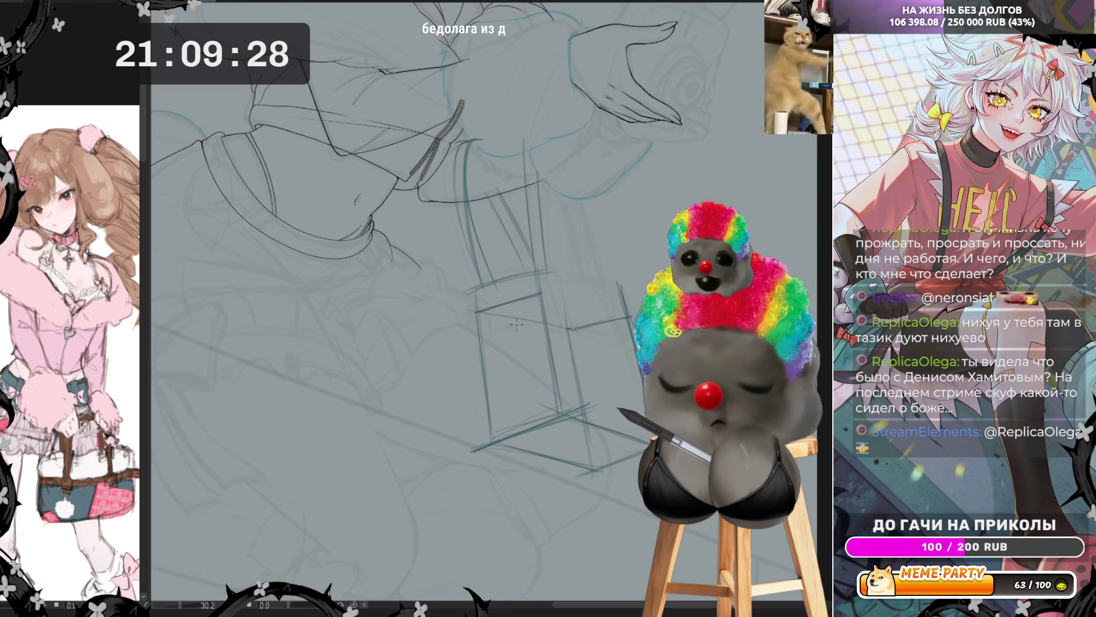
pyautogui.hotkey('ctrl', 'z')
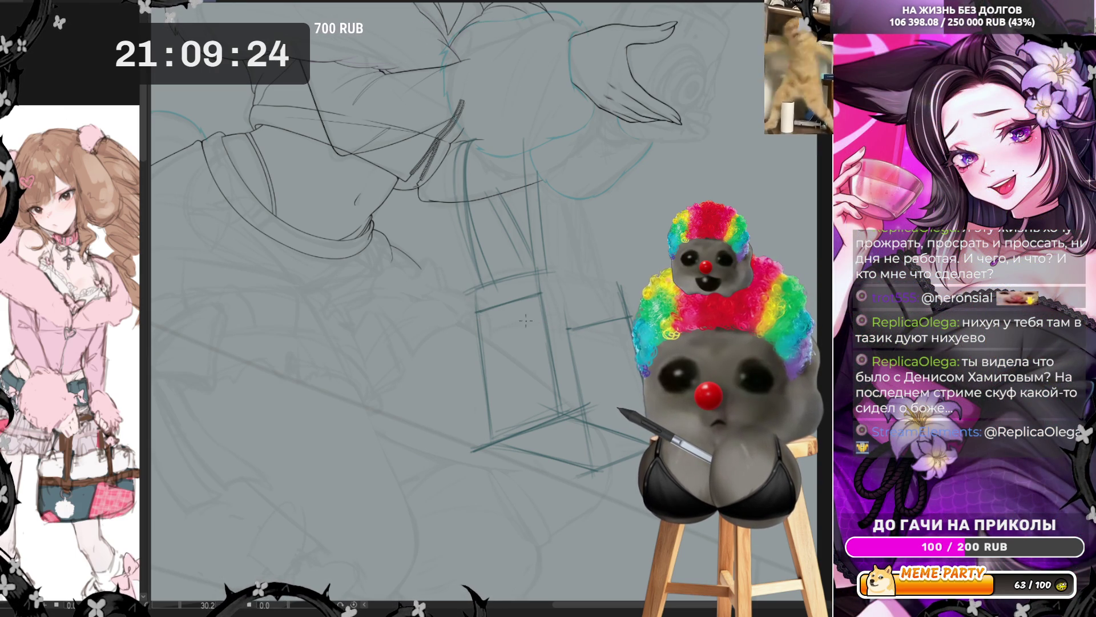
pyautogui.moveTo(479, 313); pyautogui.dragTo(578, 327)
pyautogui.hotkey('ctrl', 'z')
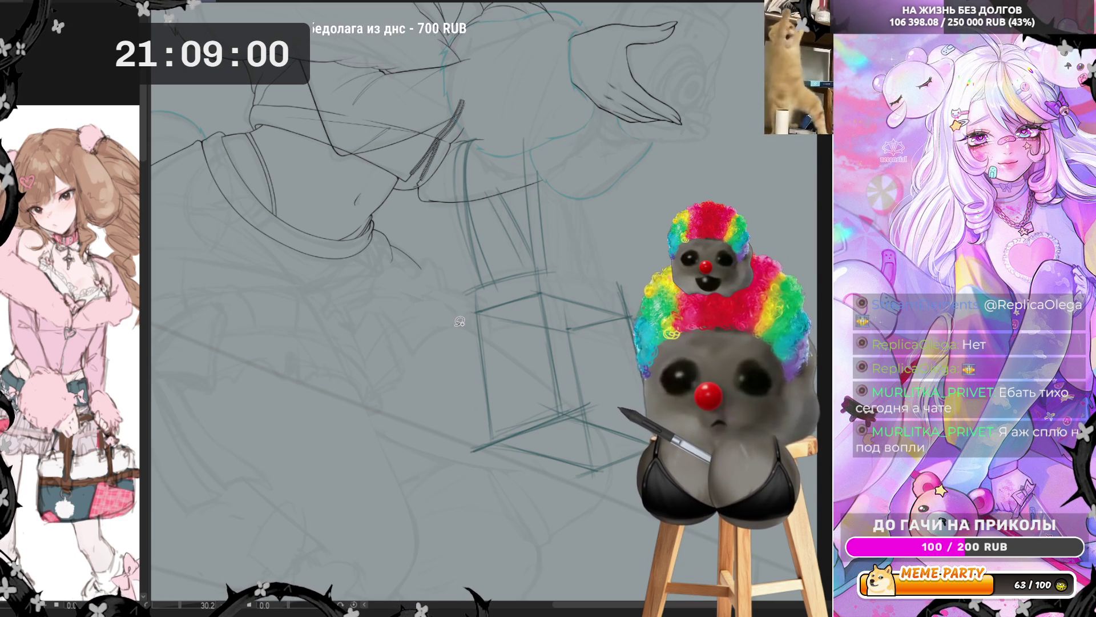
pyautogui.moveTo(447, 350)
pyautogui.mouseDown()
pyautogui.moveTo(477, 297)
pyautogui.moveTo(619, 258)
pyautogui.moveTo(631, 501)
pyautogui.moveTo(503, 480)
pyautogui.moveTo(448, 417)
pyautogui.moveTo(449, 360)
pyautogui.mouseUp()
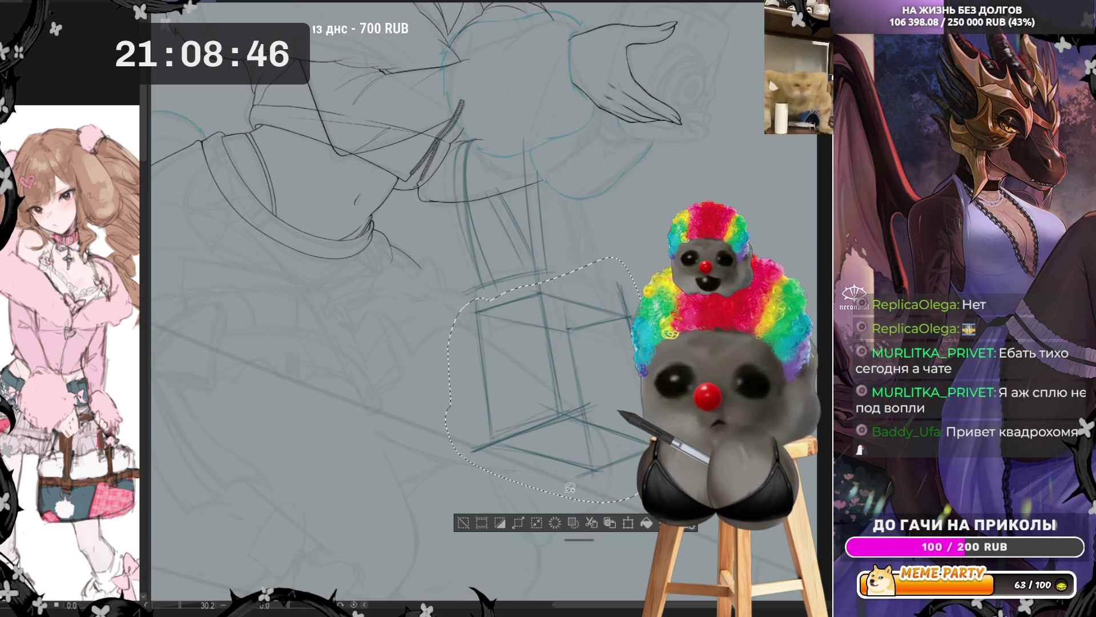
# Deselect the box, mirror the canvas horizontally, and shrink the brush size.
pyautogui.hotkey('ctrl', 'd')
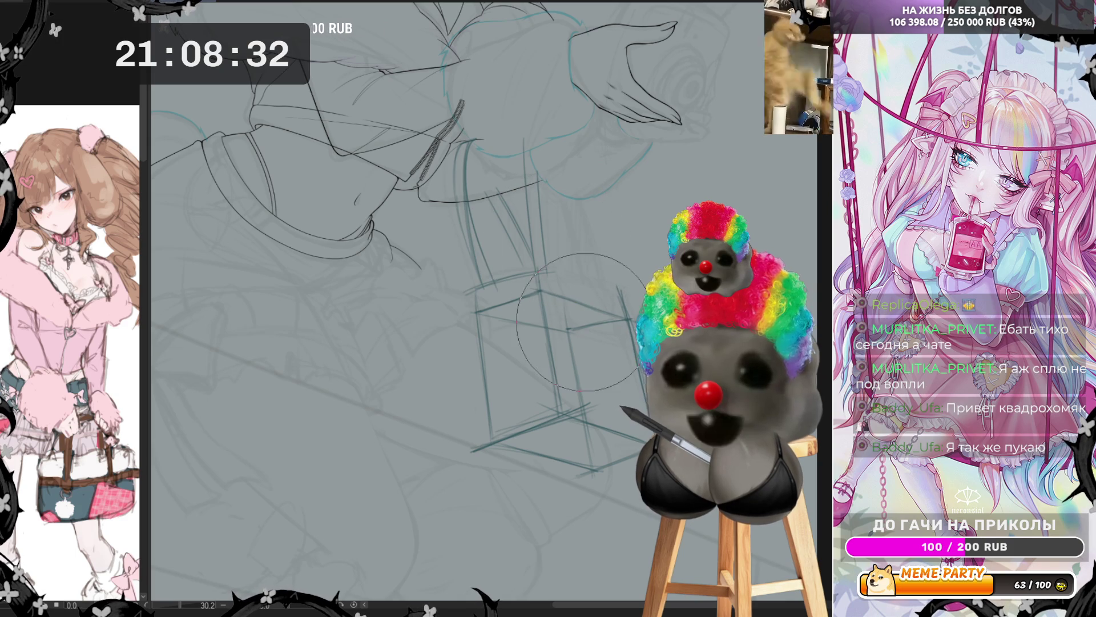
pyautogui.press('h')
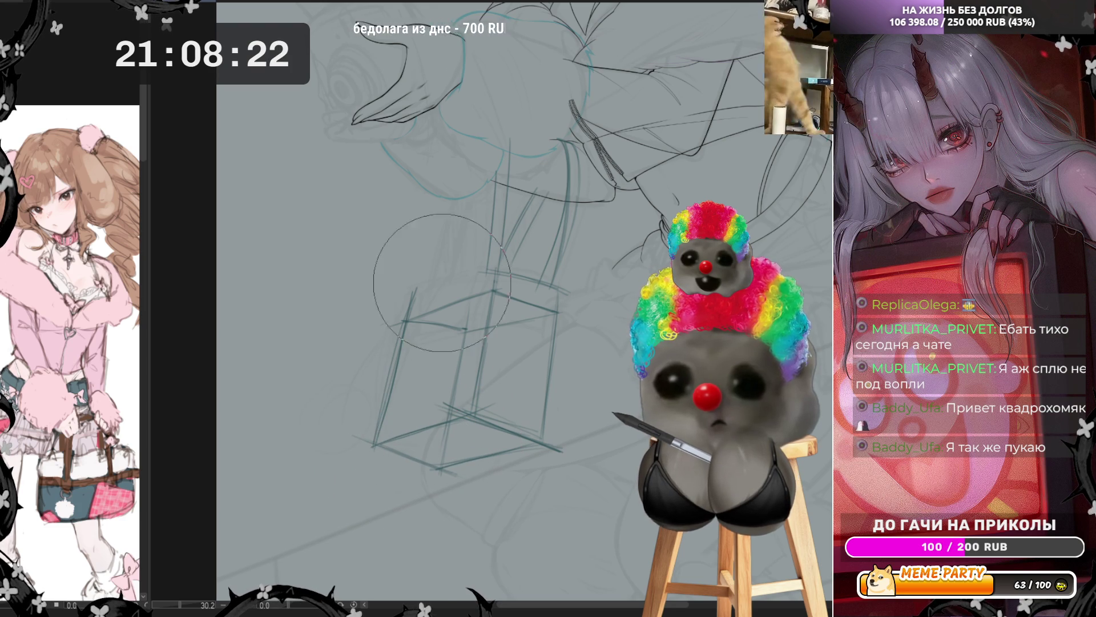
pyautogui.press('[')
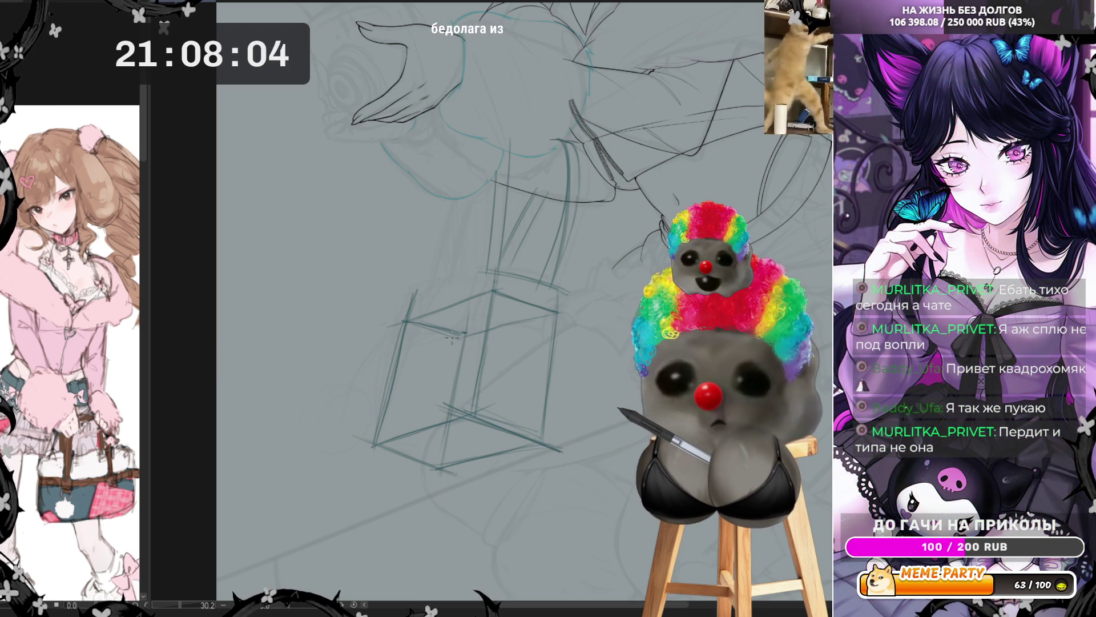
# Add a short line to the box sketch, discarding a stray stroke near its bottom.
pyautogui.moveTo(425, 330); pyautogui.dragTo(462, 336)
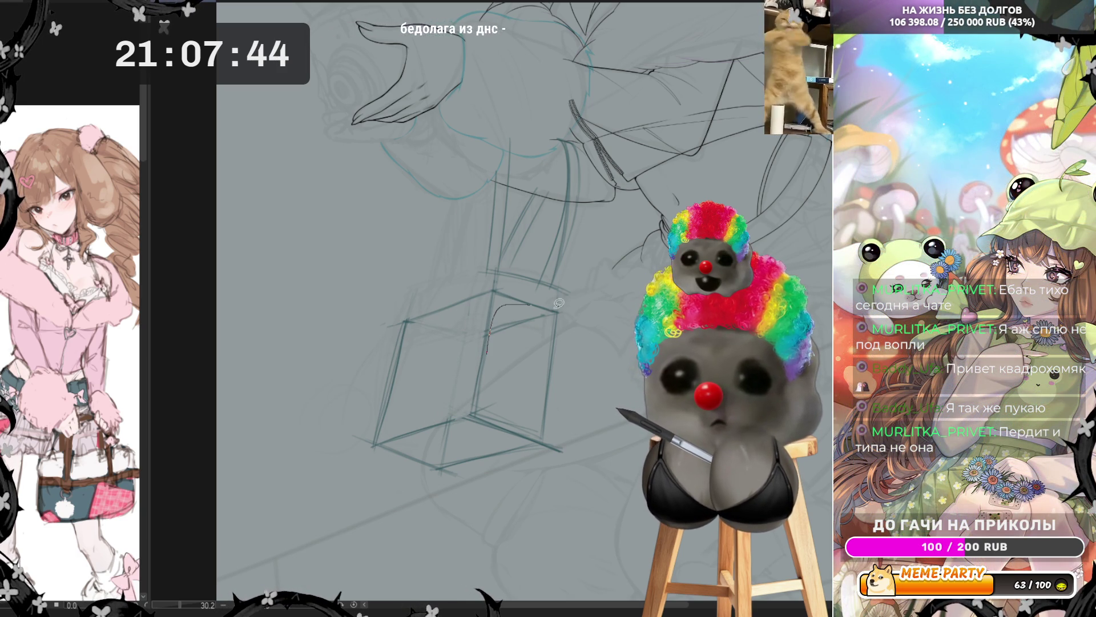
pyautogui.moveTo(427, 435); pyautogui.dragTo(464, 424)
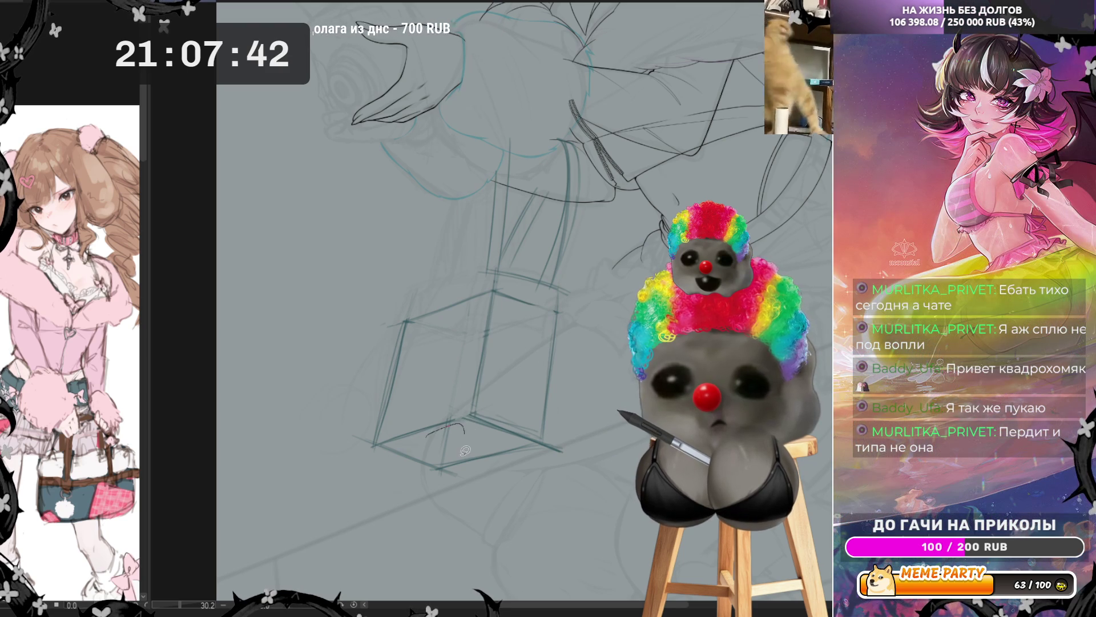
pyautogui.hotkey('ctrl', 'z')
pyautogui.hotkey('ctrl', 'z')
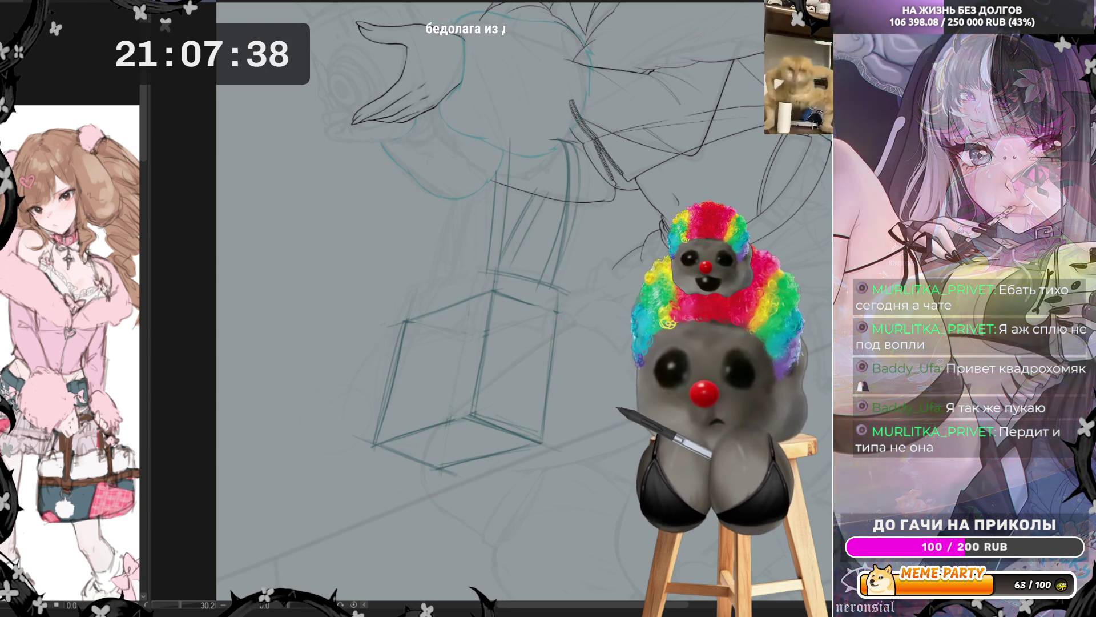
# Scale the box sketch up, shift it slightly up and left, apply, and unflip the canvas.
pyautogui.hotkey('ctrl', 't')
pyautogui.moveTo(350, 378); pyautogui.dragTo(335, 378)
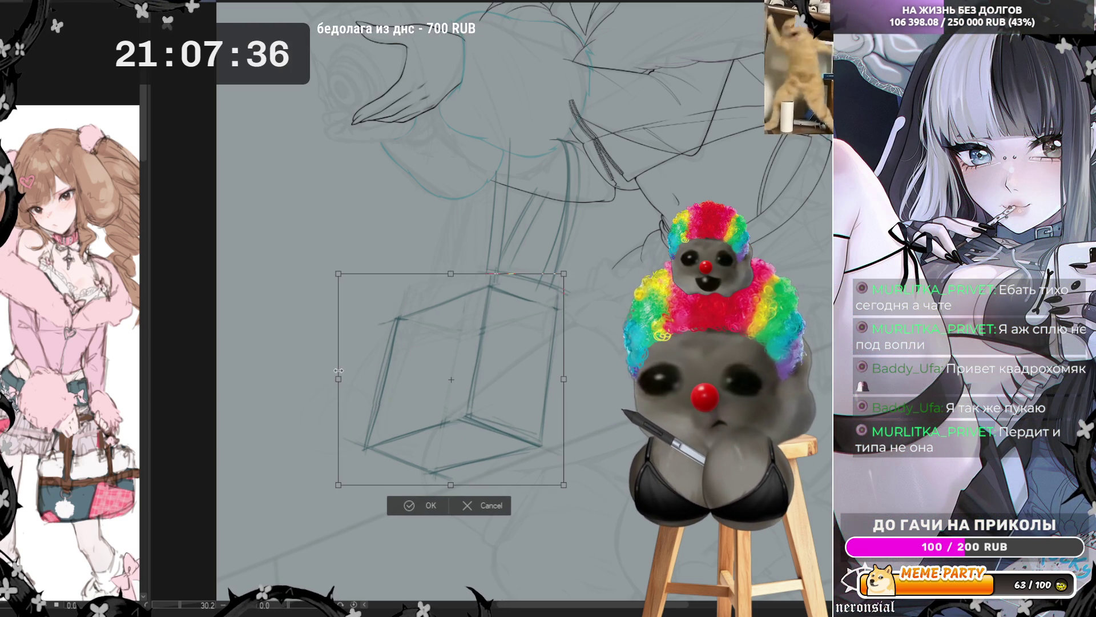
pyautogui.moveTo(499, 393); pyautogui.dragTo(514, 370)
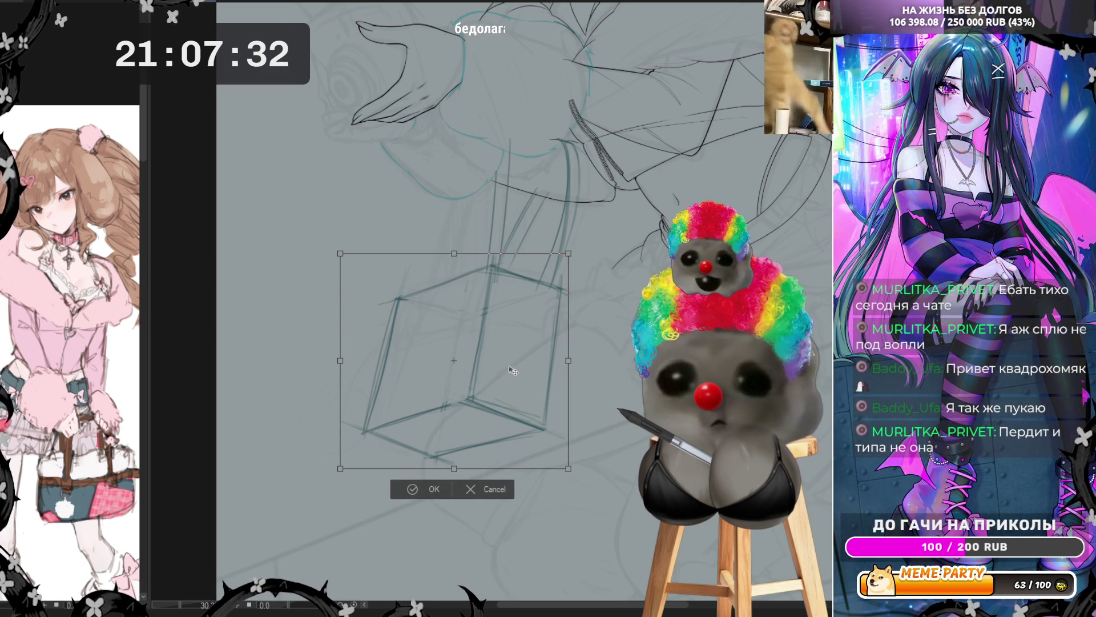
pyautogui.moveTo(443, 468); pyautogui.dragTo(445, 480)
pyautogui.moveTo(482, 398); pyautogui.dragTo(478, 398)
pyautogui.click(418, 500)
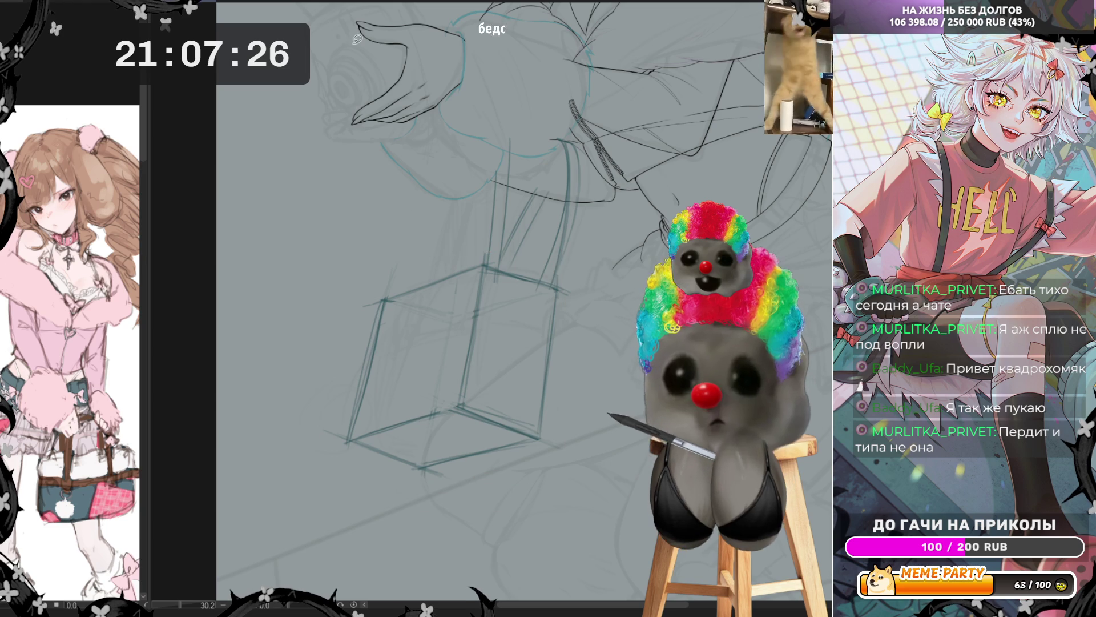
pyautogui.press('h')
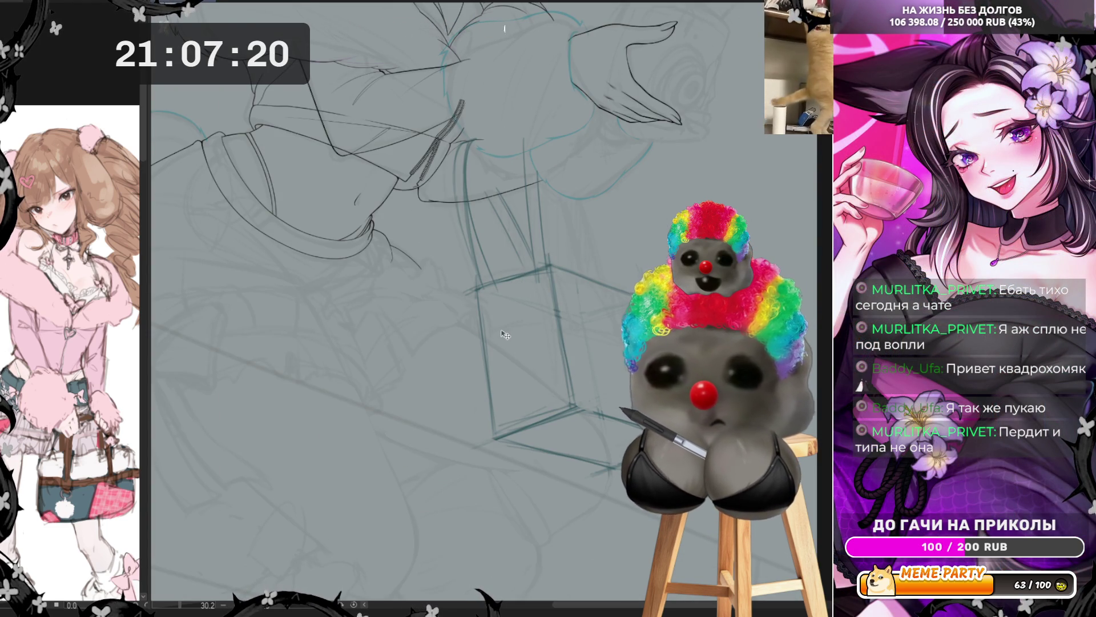
# Nudge the box sketch up and to the right under the hand.
pyautogui.hotkey('ctrl', 'z')
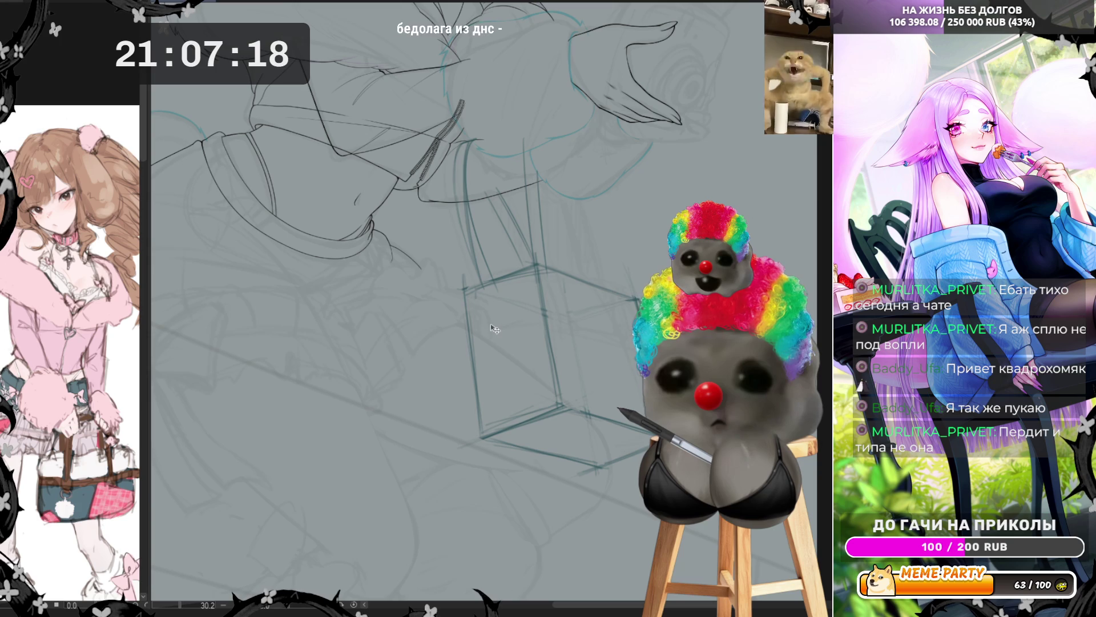
pyautogui.hotkey('ctrl', 'z')
pyautogui.hotkey('ctrl', 'z')
pyautogui.hotkey('ctrl', 'z')
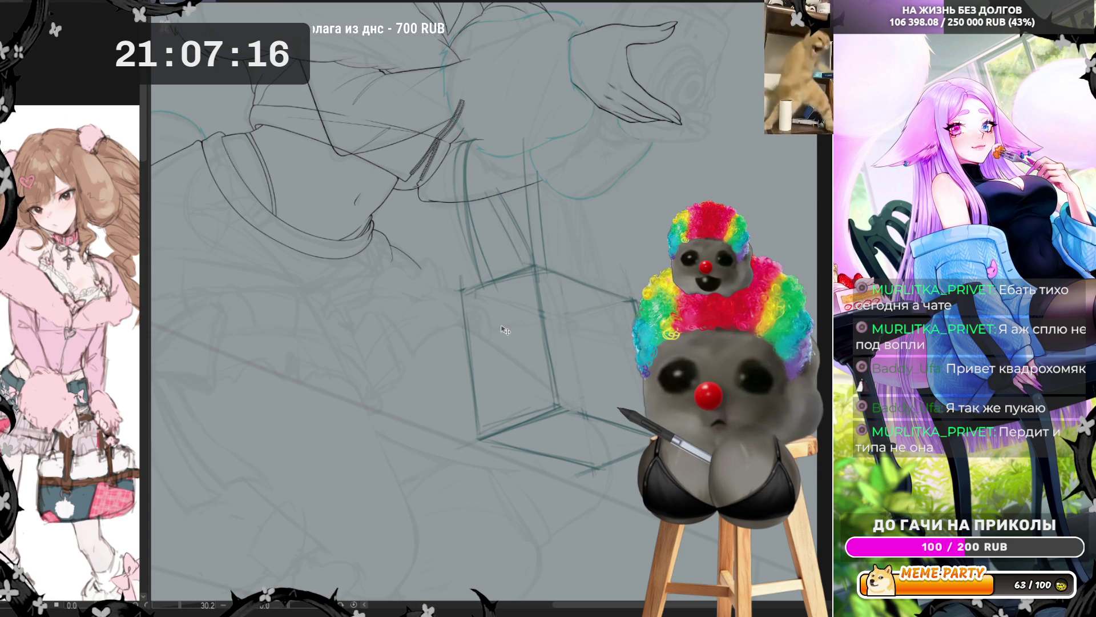
pyautogui.moveTo(505, 329); pyautogui.dragTo(519, 321)
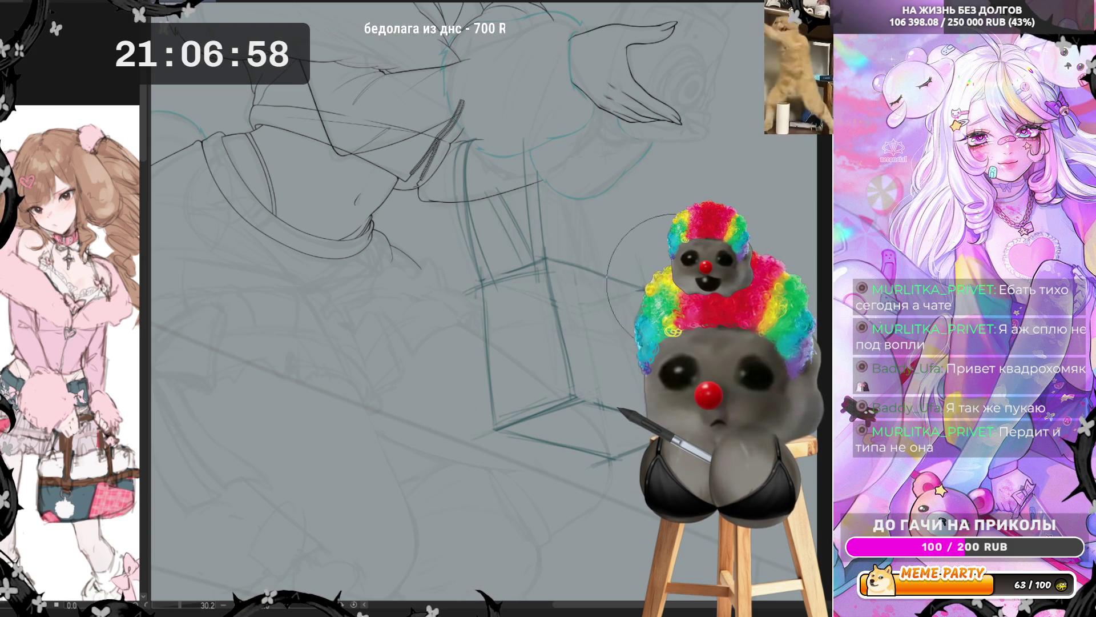
# Mirror the canvas, discard a test left-edge stroke, and shift the box's right-side lines.
pyautogui.press('h')
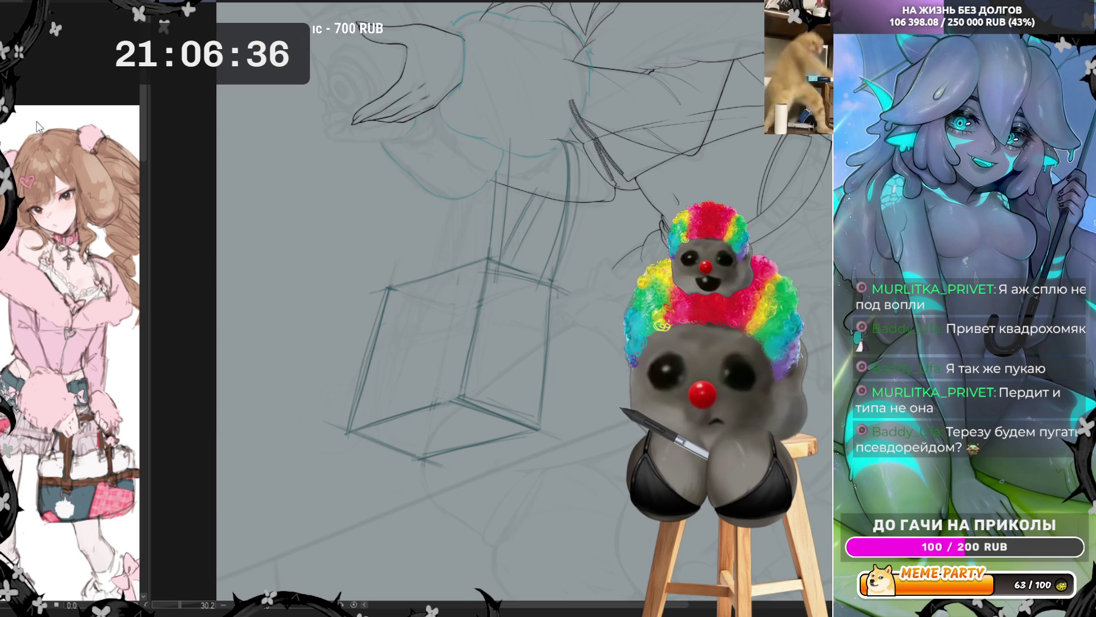
pyautogui.moveTo(345, 441)
pyautogui.mouseDown()
pyautogui.moveTo(356, 401)
pyautogui.moveTo(428, 476)
pyautogui.mouseUp()
pyautogui.hotkey('ctrl', 'z')
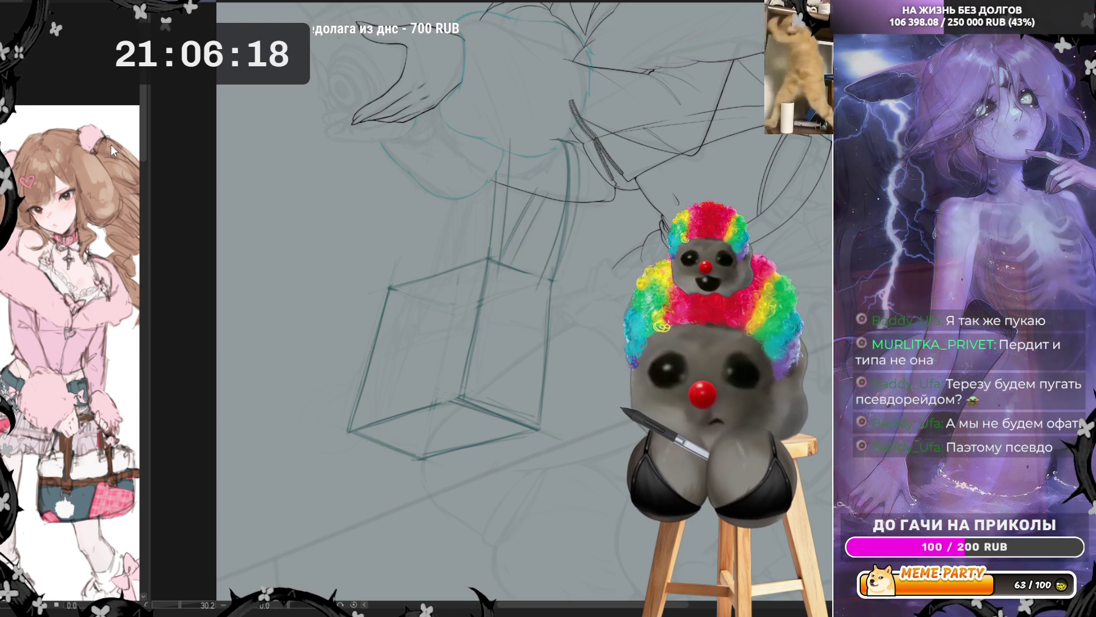
pyautogui.moveTo(571, 245); pyautogui.dragTo(554, 244)
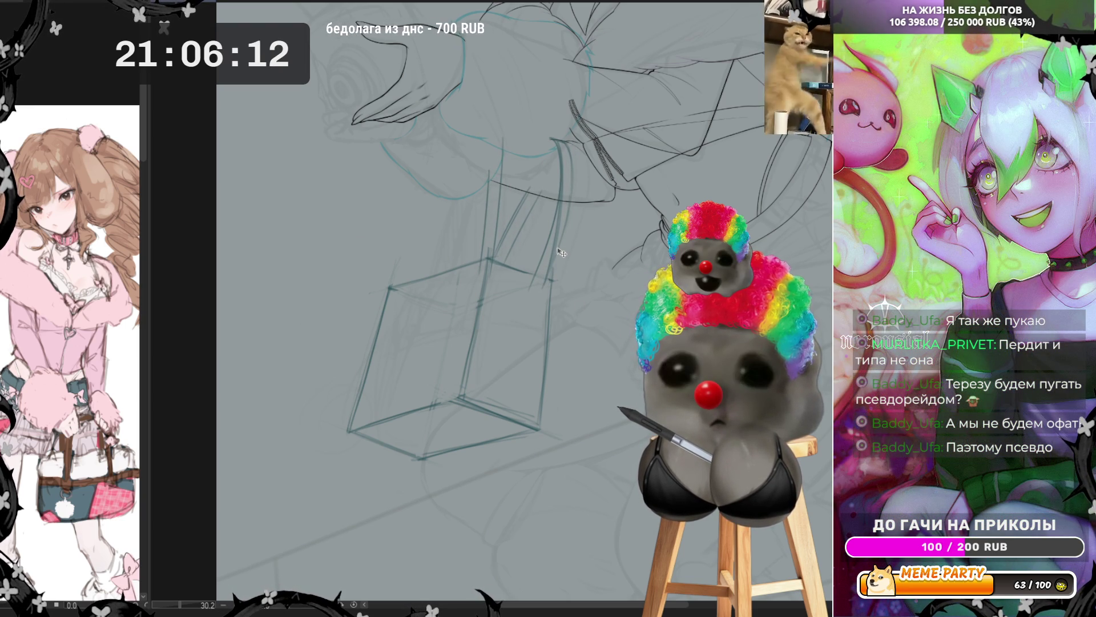
# Nudge the box's right-side lines, discard a test arc, and lasso a tall loop above it.
pyautogui.moveTo(560, 252); pyautogui.dragTo(561, 251)
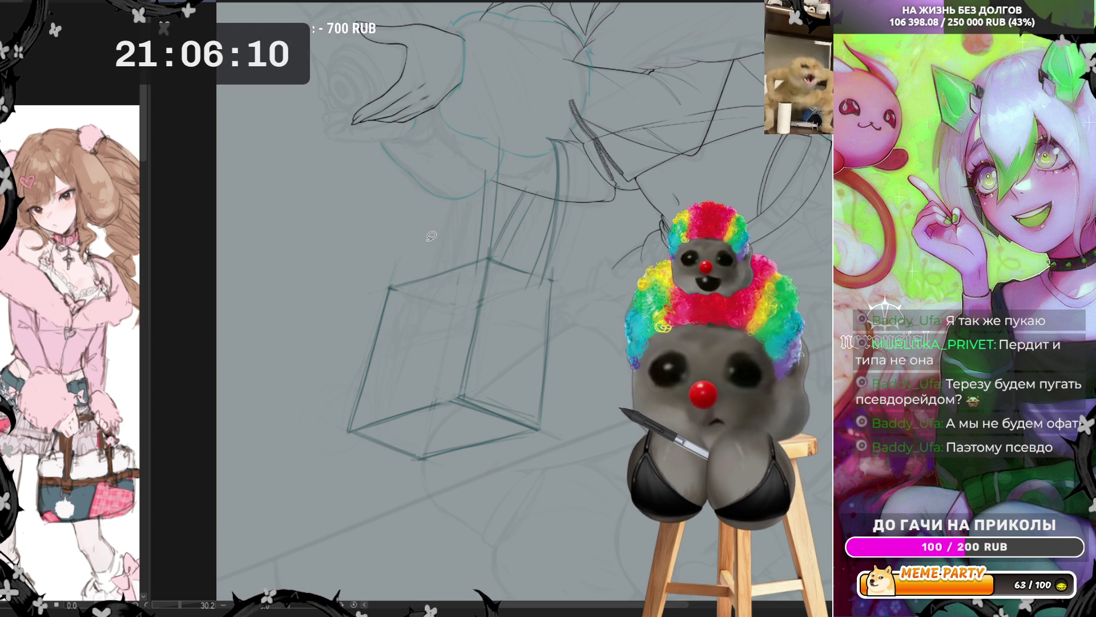
pyautogui.moveTo(477, 279)
pyautogui.mouseDown()
pyautogui.moveTo(517, 174)
pyautogui.moveTo(502, 310)
pyautogui.mouseUp()
pyautogui.hotkey('ctrl', 'z')
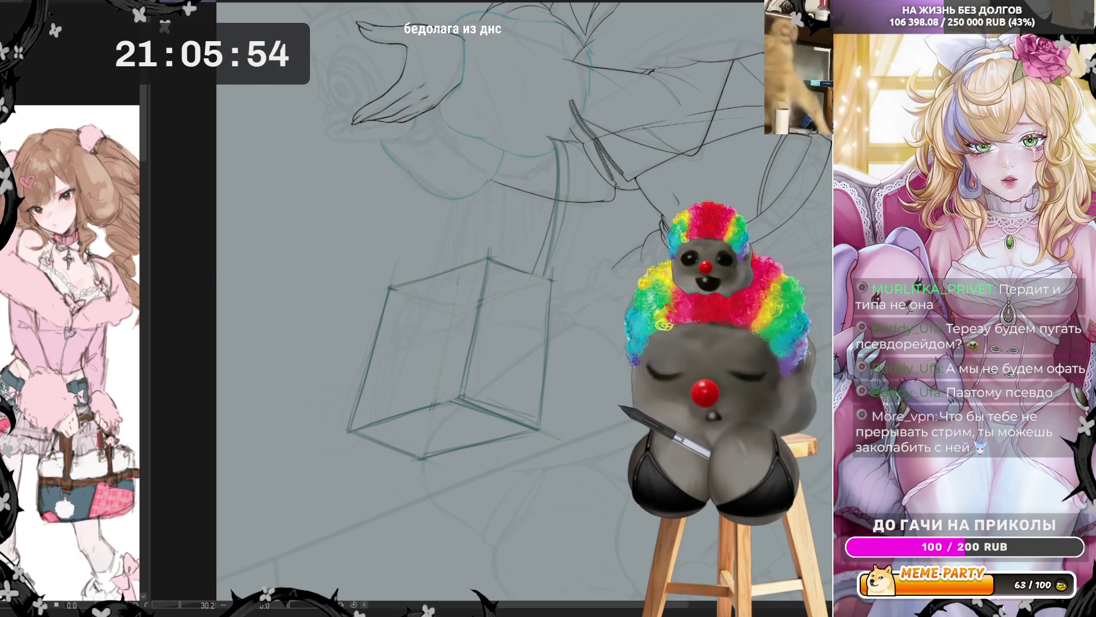
pyautogui.press('h')
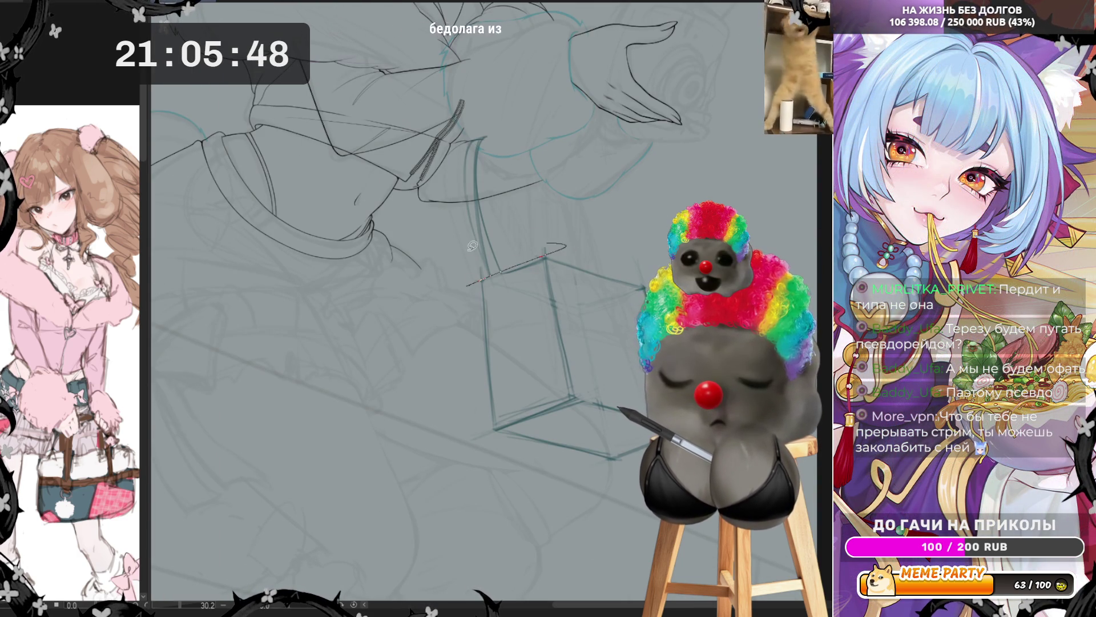
pyautogui.hotkey('ctrl', 'z')
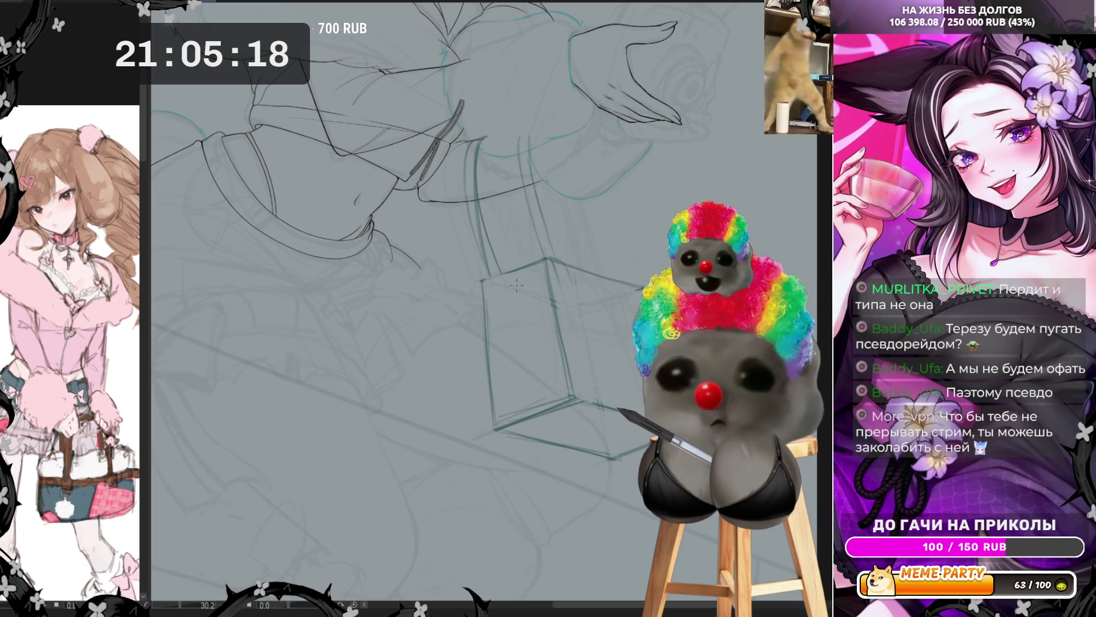
pyautogui.press('h')
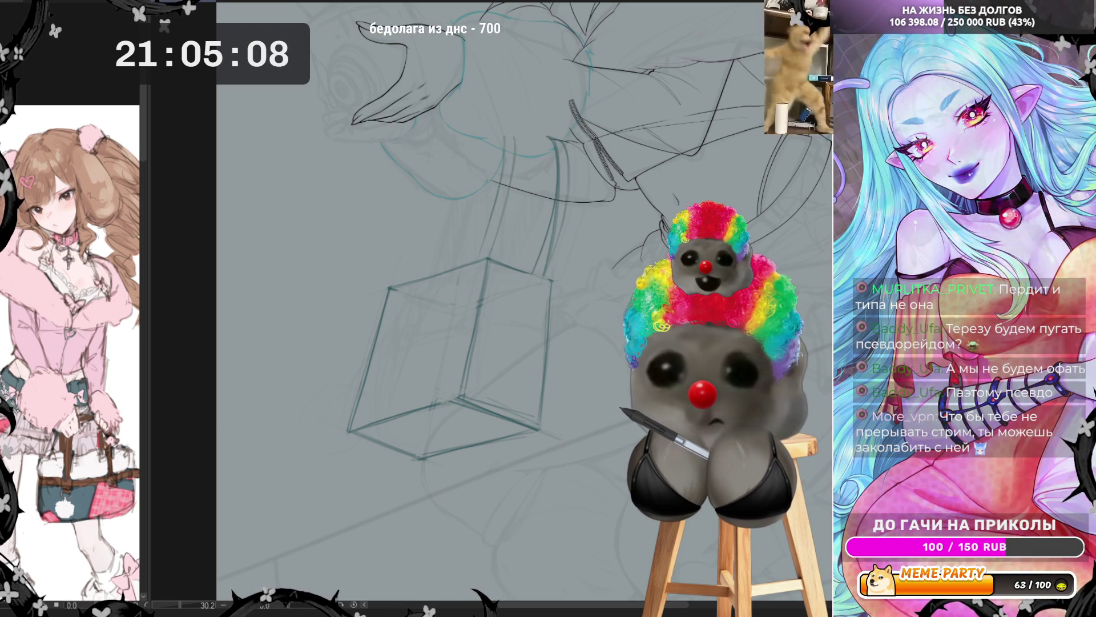
pyautogui.moveTo(475, 293)
pyautogui.mouseDown()
pyautogui.moveTo(464, 194)
pyautogui.moveTo(479, 314)
pyautogui.mouseUp()
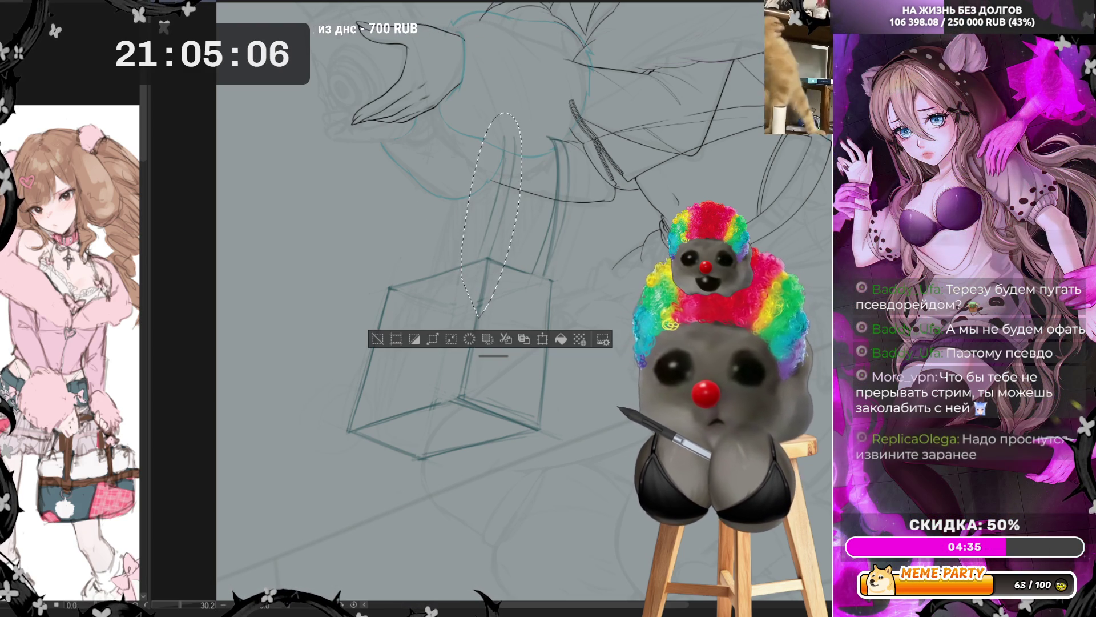
# Stretch the lassoed loop above the box longer with a transform and apply it.
pyautogui.hotkey('ctrl', 't')
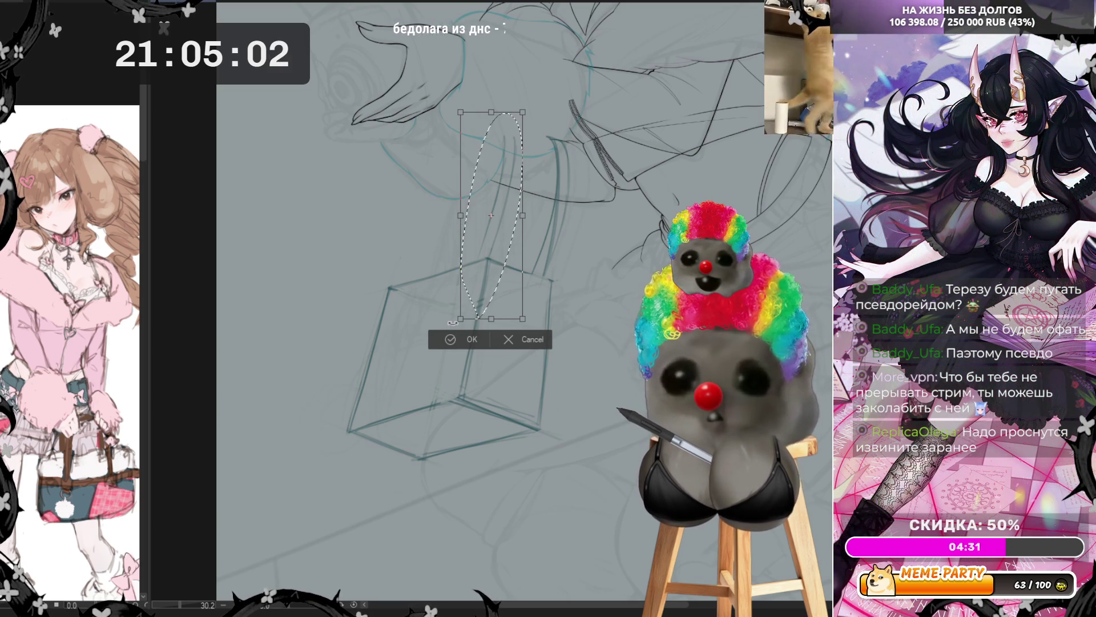
pyautogui.moveTo(462, 216); pyautogui.dragTo(445, 220)
pyautogui.moveTo(518, 237); pyautogui.dragTo(515, 245)
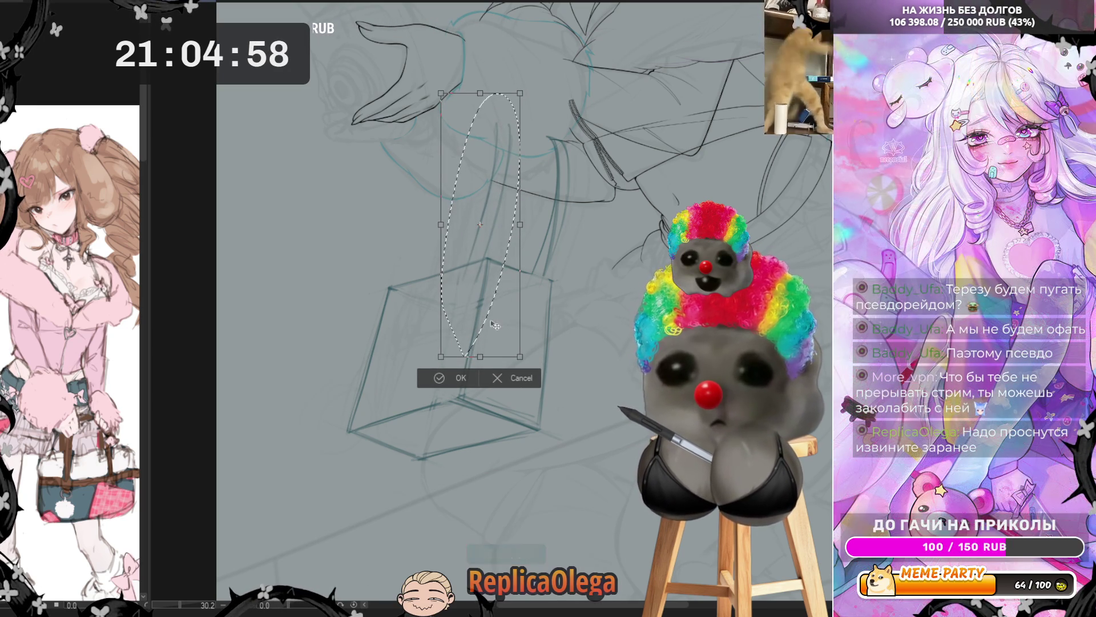
pyautogui.click(448, 375)
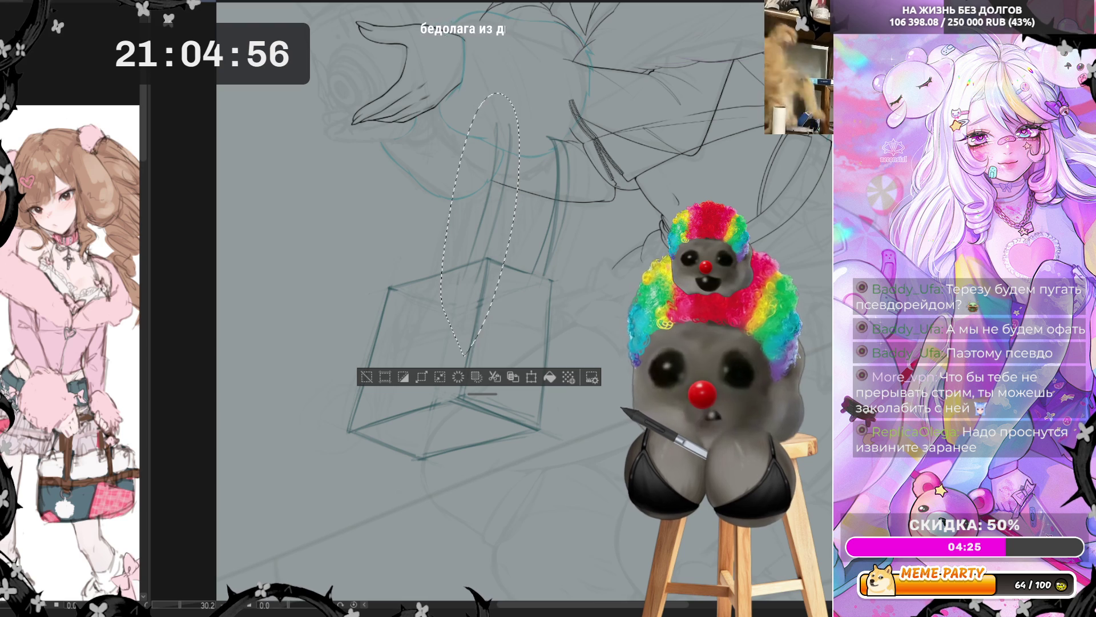